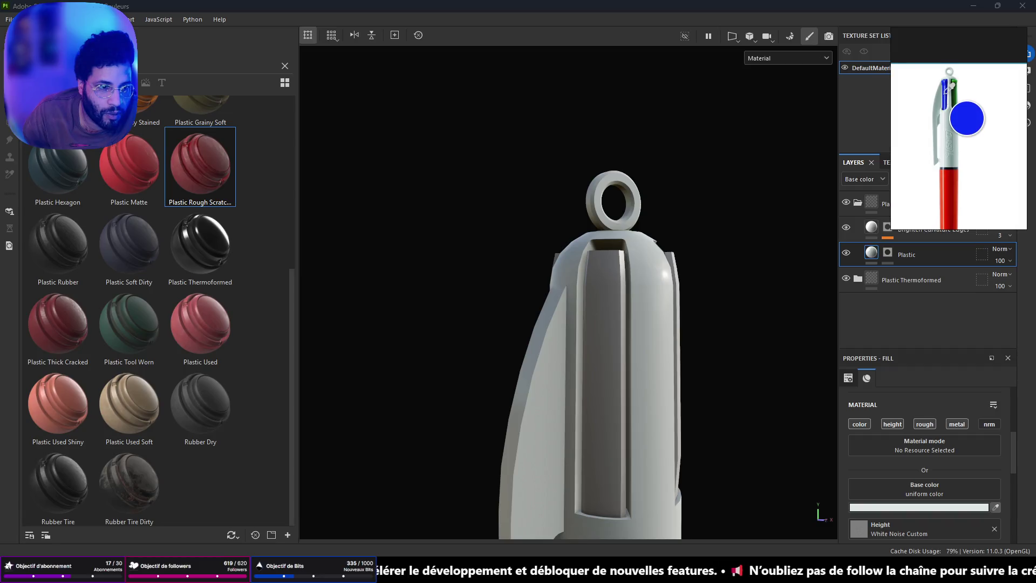
Step: Add a black mask to the top layer folder so the pen shows grey
left_click_drag(696, 259, 801, 267, "alt")
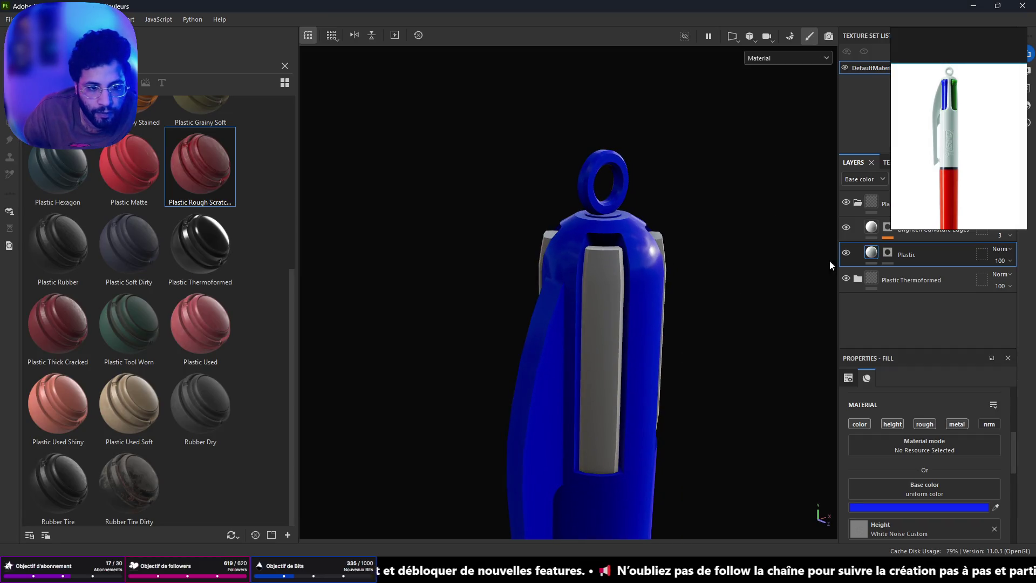
left_click(875, 209)
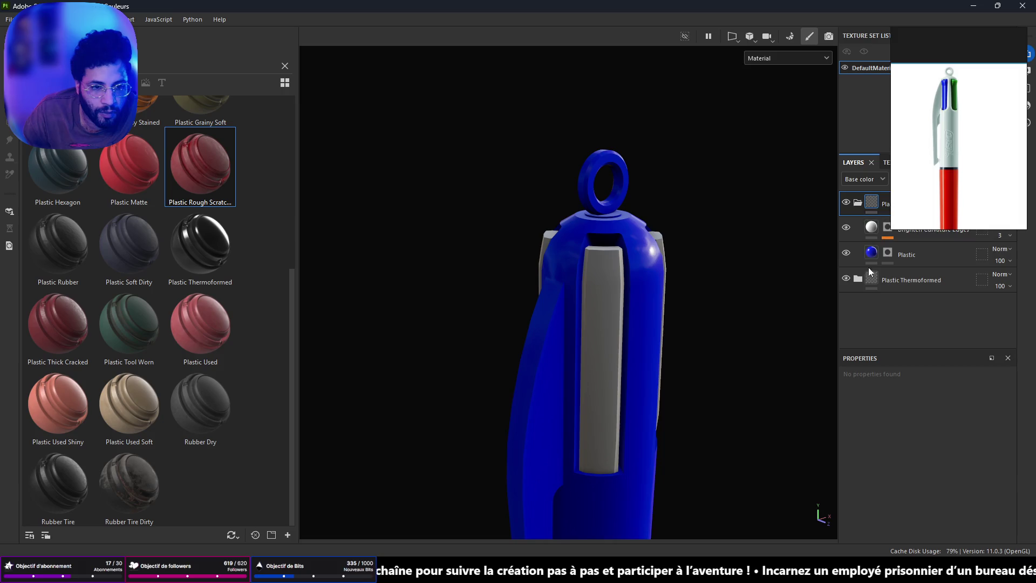
left_click(876, 280)
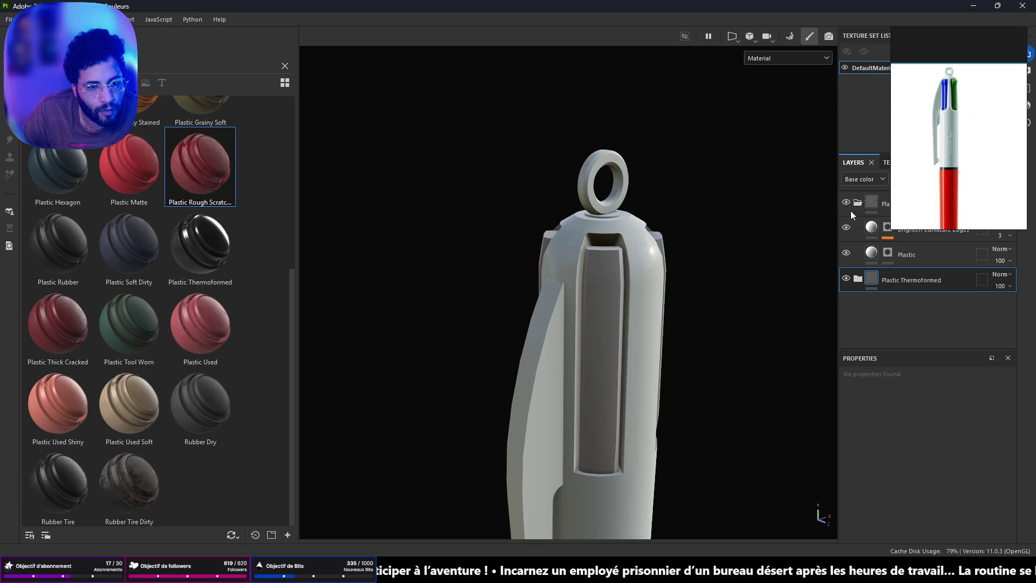
right_click(870, 203)
left_click(895, 222)
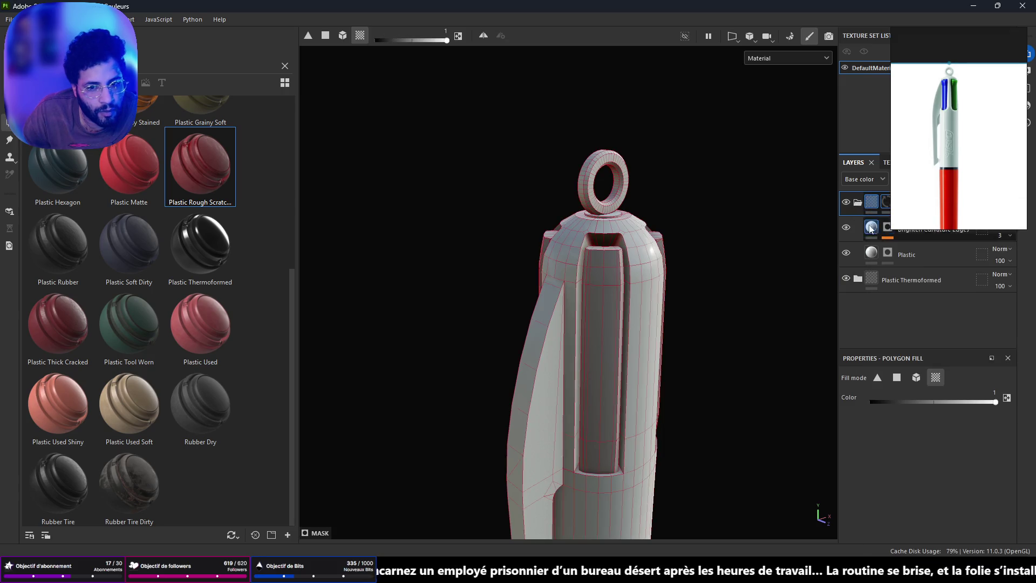
Step: Select the Plastic fill layer and bring up its base colour picker
left_click_drag(593, 330, 611, 335, "alt")
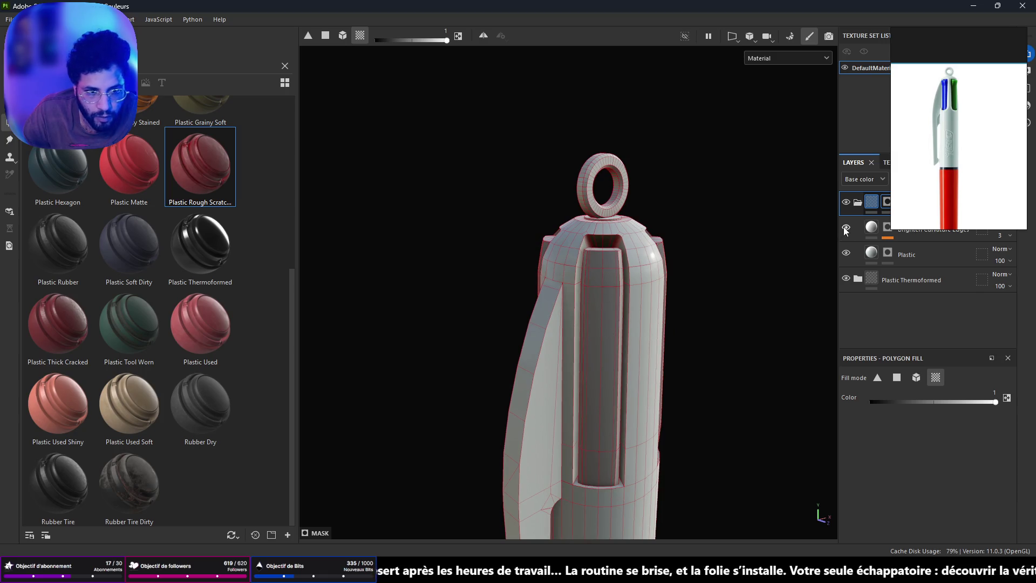
left_click(910, 254)
left_click(952, 507)
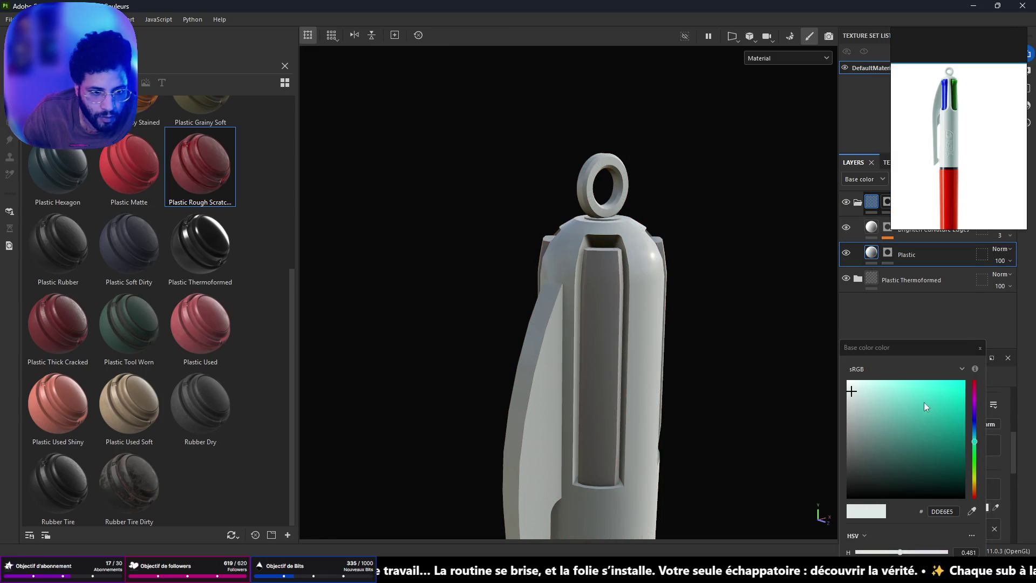
Step: Eyedrop the blue from the reference pen photo as the Plastic base colour
left_click(971, 511)
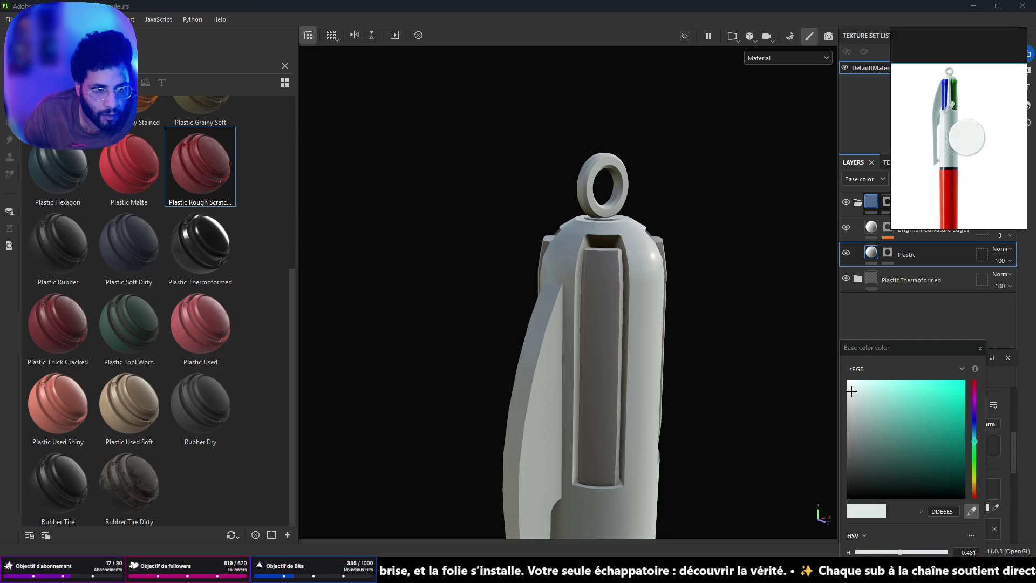
left_click(952, 82)
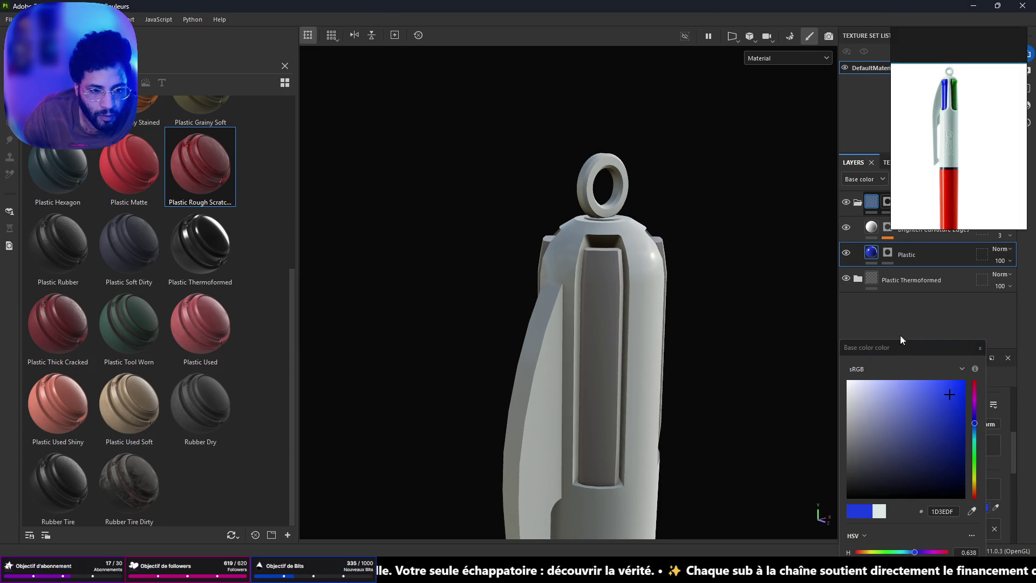
left_click(980, 348)
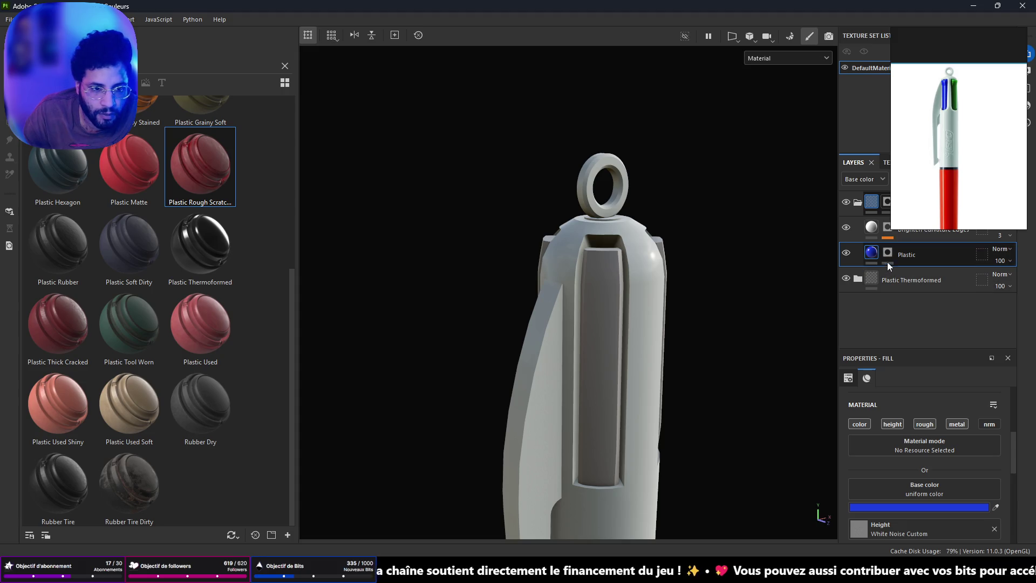
Step: On the Plastic layer's mask, Polygon Fill the central clip strip faces blue
left_click(888, 252)
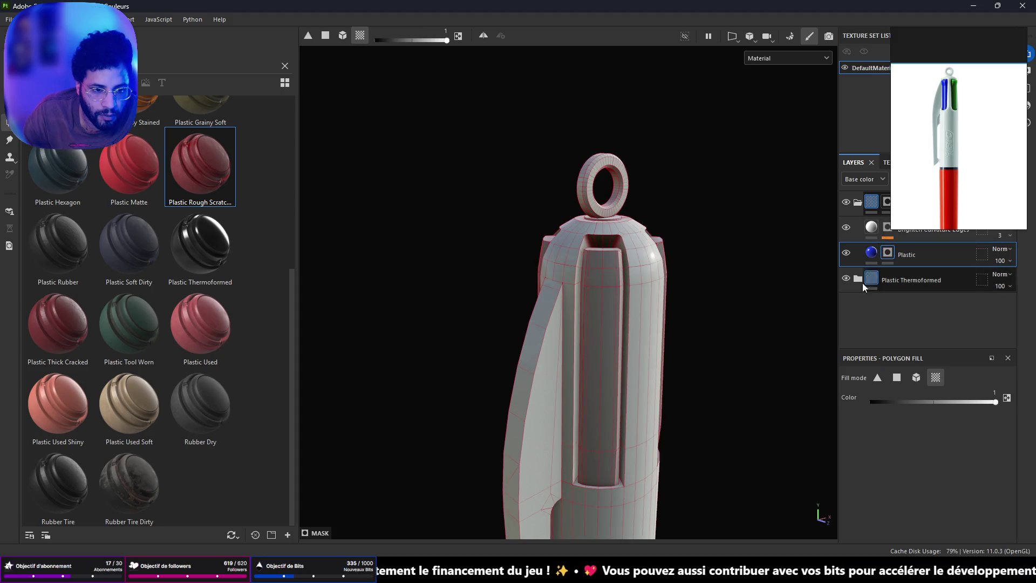
left_click(592, 304)
mouse_move(592, 303)
left_mouse_down("alt")
mouse_move(603, 254)
mouse_move(663, 183)
mouse_move(681, 332)
mouse_move(654, 355)
left_mouse_up("alt")
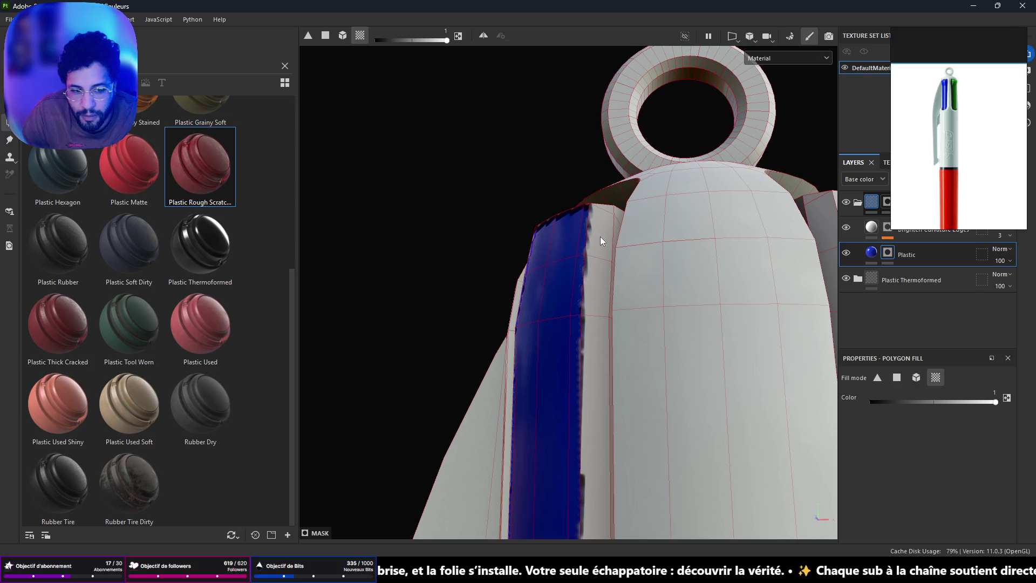
Step: Inspect the strip, then Polygon Fill the cap's top faces on the top folder's mask
left_click_drag(565, 260, 587, 344, "alt")
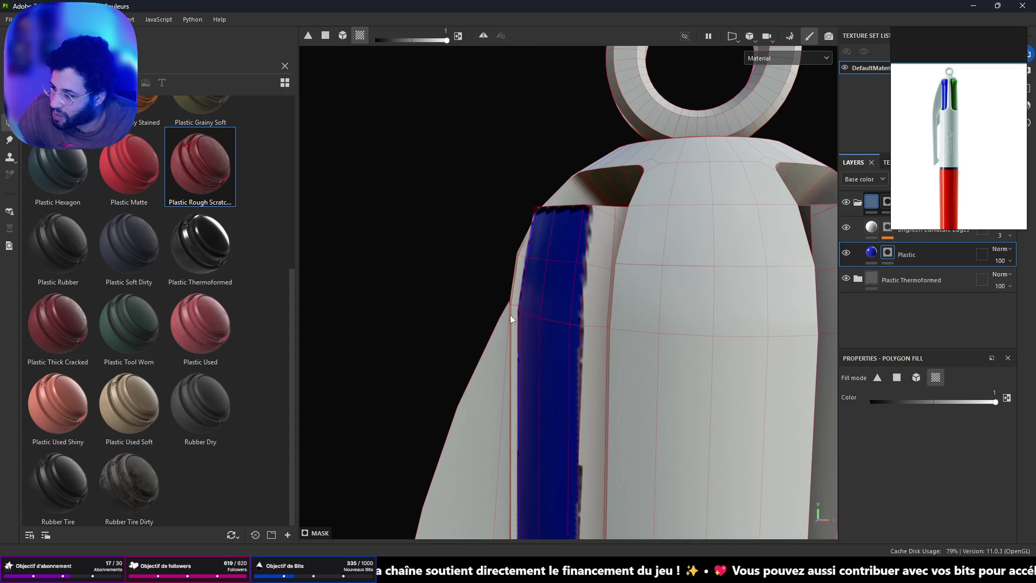
mouse_move(611, 302)
left_mouse_down("alt")
mouse_move(636, 347)
mouse_move(798, 356)
mouse_move(884, 398)
left_mouse_up("alt")
mouse_move(603, 326)
left_mouse_down("alt")
mouse_move(578, 307)
mouse_move(348, 292)
left_mouse_up("alt")
scroll(636, 299, "down", 2)
mouse_move(636, 300)
left_mouse_down("alt")
mouse_move(640, 312)
mouse_move(617, 180)
mouse_move(745, 444)
mouse_move(645, 303)
mouse_move(682, 382)
mouse_move(626, 443)
mouse_move(585, 340)
mouse_move(562, 346)
mouse_move(715, 437)
left_mouse_up("alt")
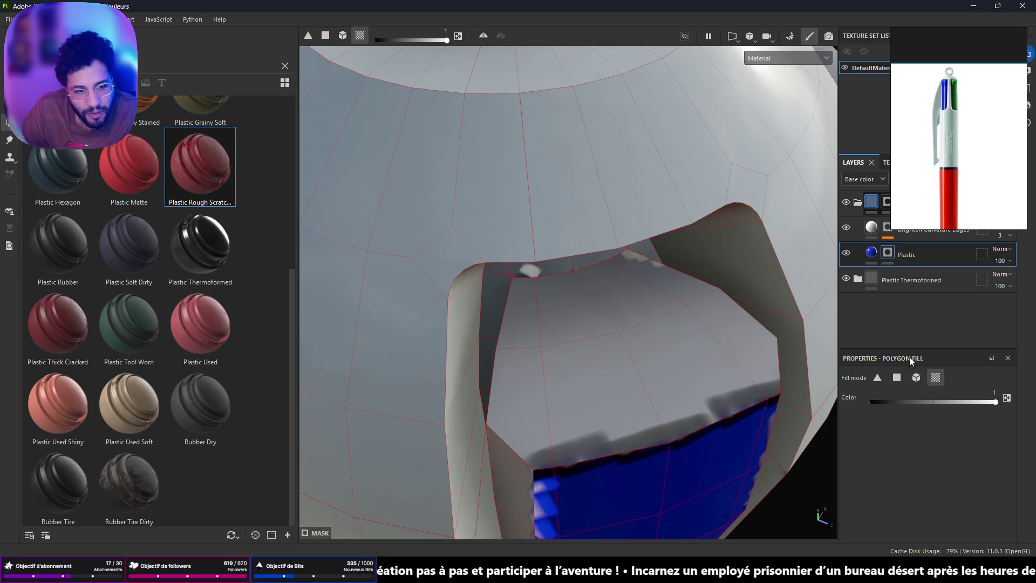
left_click(888, 206)
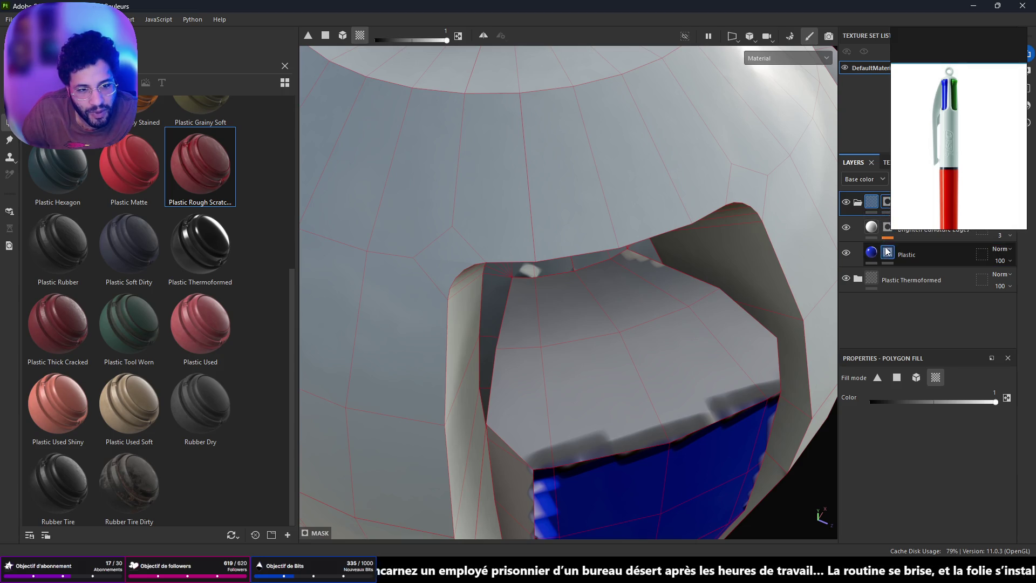
left_click_drag(799, 243, 810, 305, "alt")
left_click(671, 312)
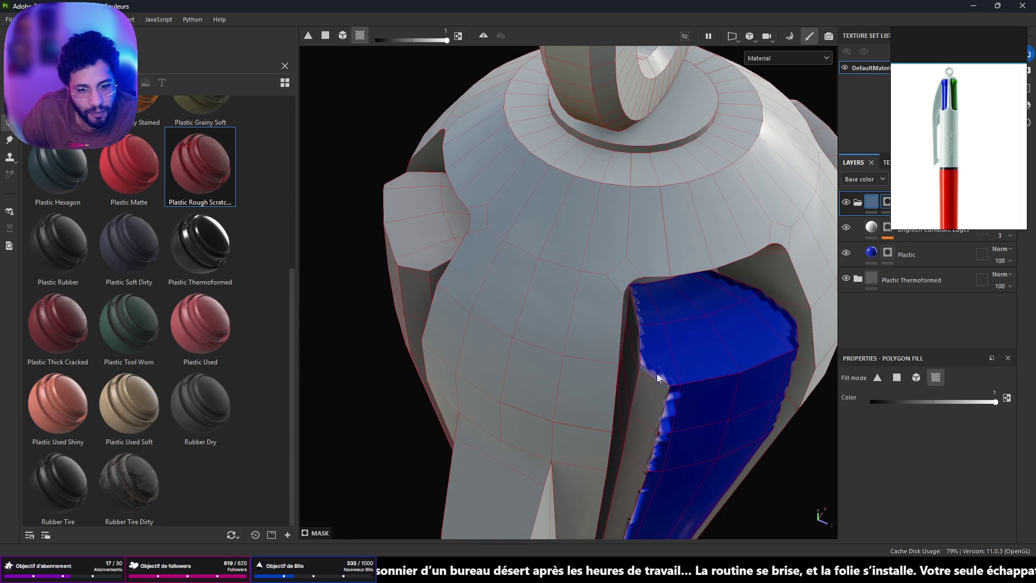
left_click_drag(670, 312, 678, 351, "alt")
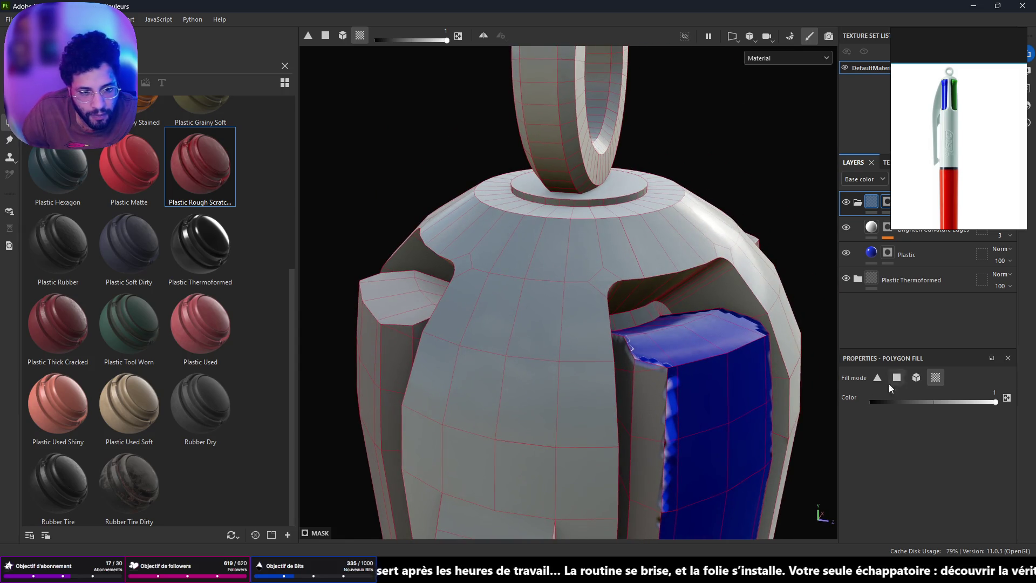
Step: Fill the cap's front face, undo it, and check the blue strip from below
left_click_drag(659, 390, 627, 286, "alt")
left_click(607, 303)
key("ctrl+z")
left_click_drag(645, 309, 632, 281, "alt")
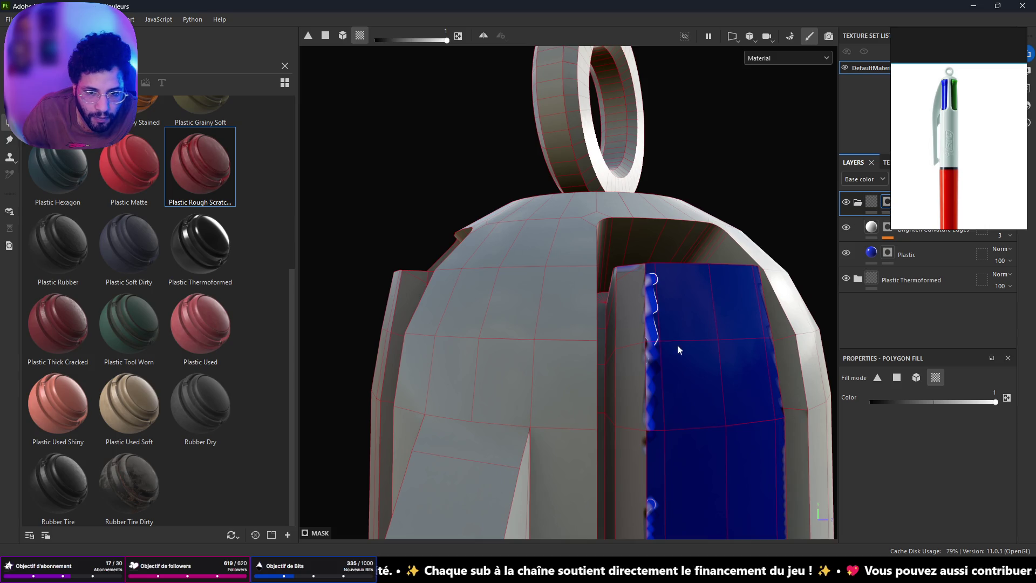
mouse_move(627, 317)
left_mouse_down("alt")
mouse_move(640, 407)
mouse_move(613, 374)
mouse_move(635, 376)
left_mouse_up("alt")
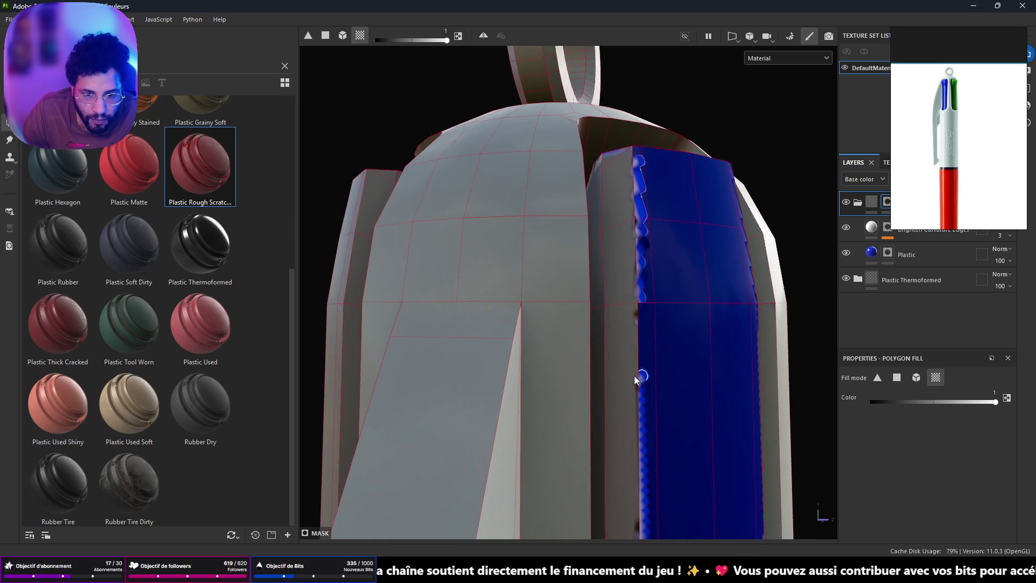
mouse_move(732, 313)
left_mouse_down("alt")
mouse_move(691, 370)
mouse_move(745, 211)
mouse_move(710, 155)
mouse_move(705, 123)
mouse_move(694, 235)
left_mouse_up("alt")
Step: Delete the blue plastic layer folder, leaving the pen cap plain grey
left_click(872, 209)
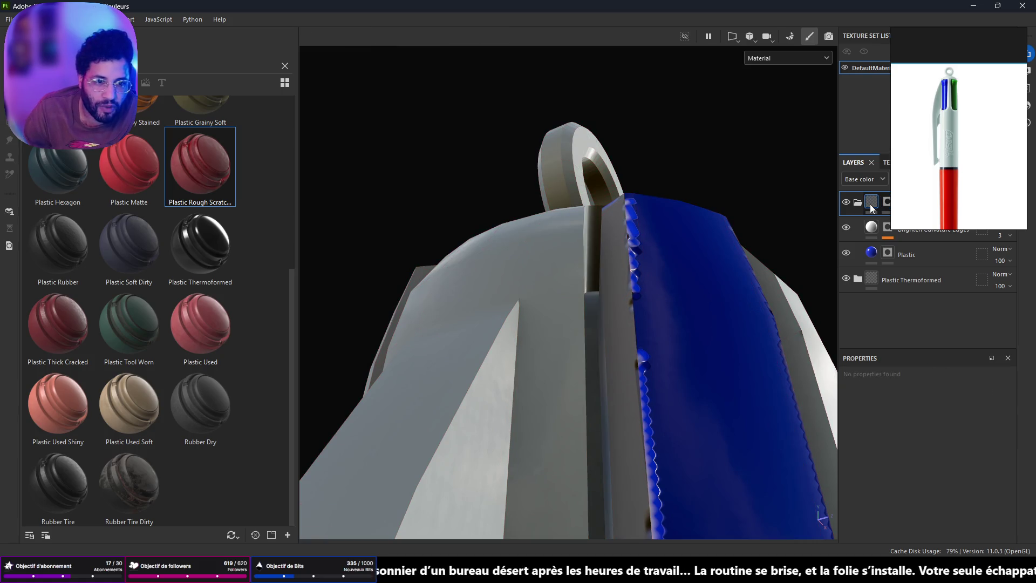
key("Delete")
mouse_move(652, 280)
left_mouse_down("alt")
mouse_move(617, 359)
mouse_move(536, 393)
mouse_move(581, 371)
left_mouse_up("alt")
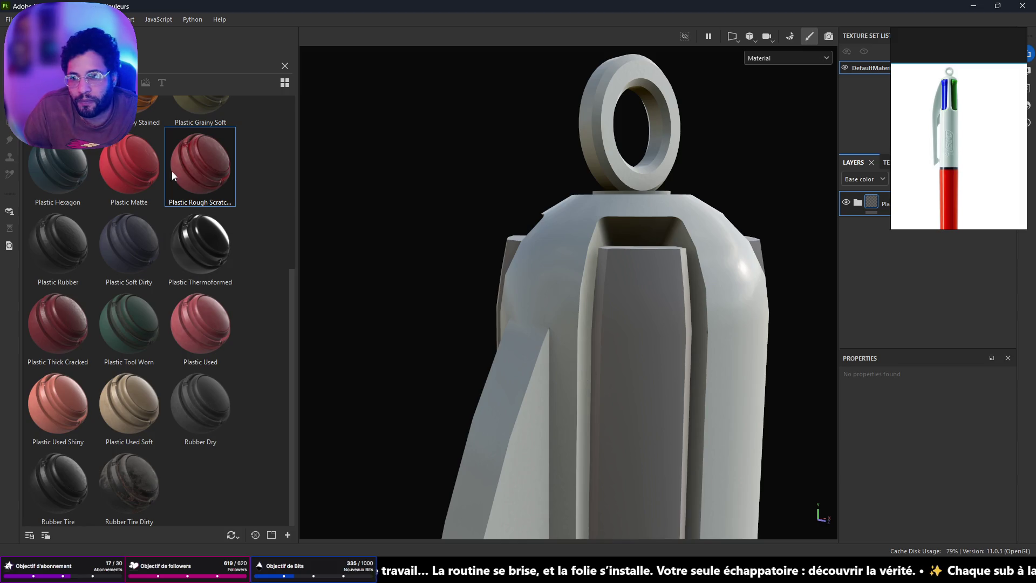
Step: Drop Plastic Thermoformed onto the pen and give the new layer a black mask
left_click_drag(196, 267, 617, 248)
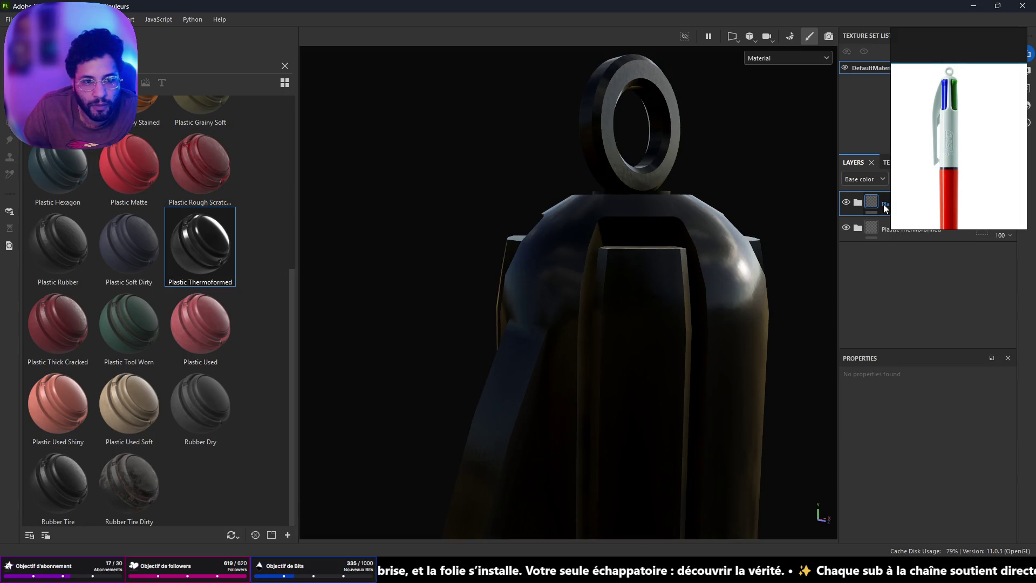
right_click(883, 204)
left_click(931, 24)
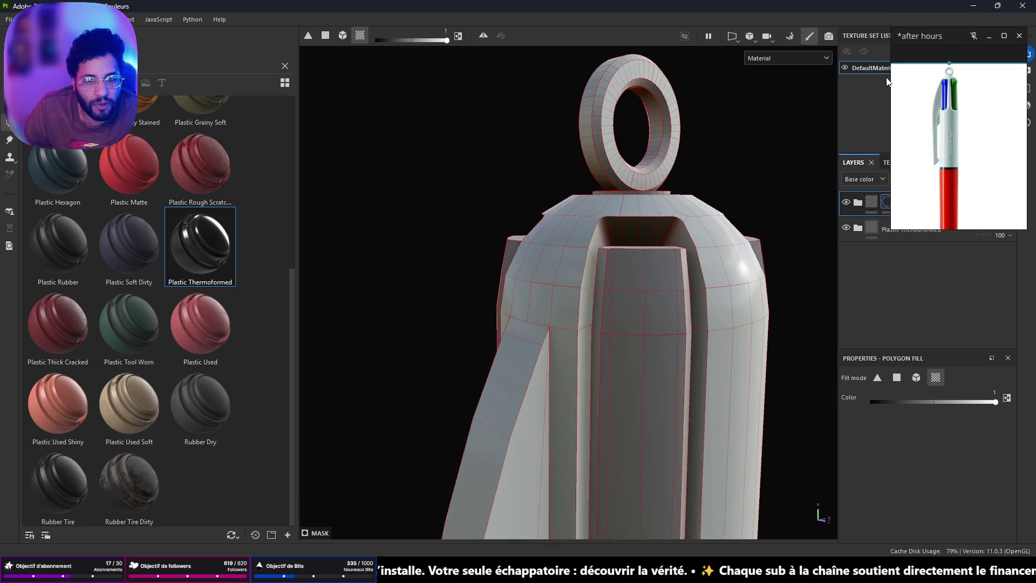
Step: Polygon Fill the front strip faces so the clip channel shows dark
left_click(652, 273)
mouse_move(651, 275)
left_mouse_down("alt")
mouse_move(624, 342)
mouse_move(583, 258)
mouse_move(623, 236)
mouse_move(611, 266)
mouse_move(670, 273)
left_mouse_up("alt")
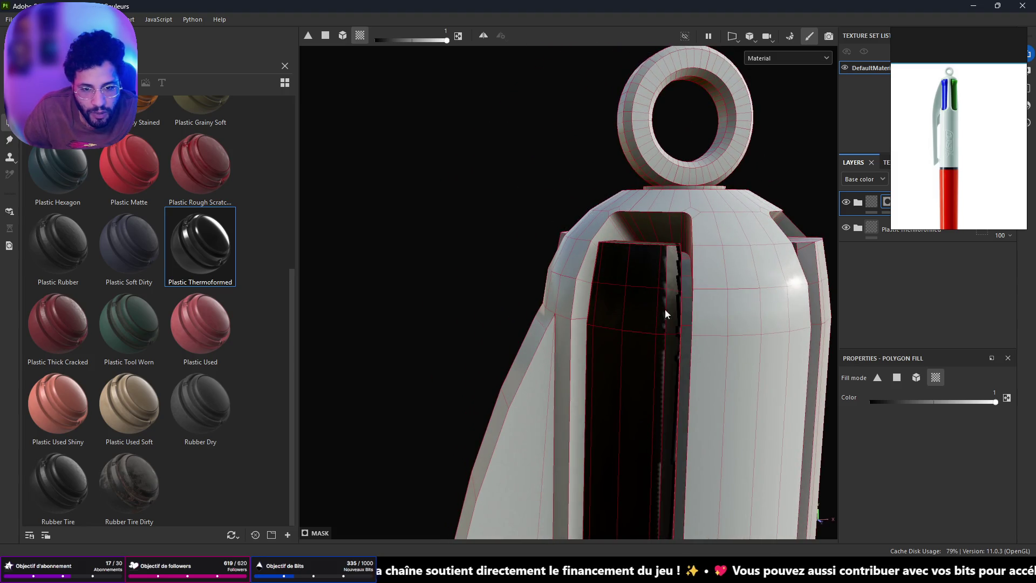
scroll(668, 300, "up", 5)
left_click_drag(640, 147, 665, 271, "alt")
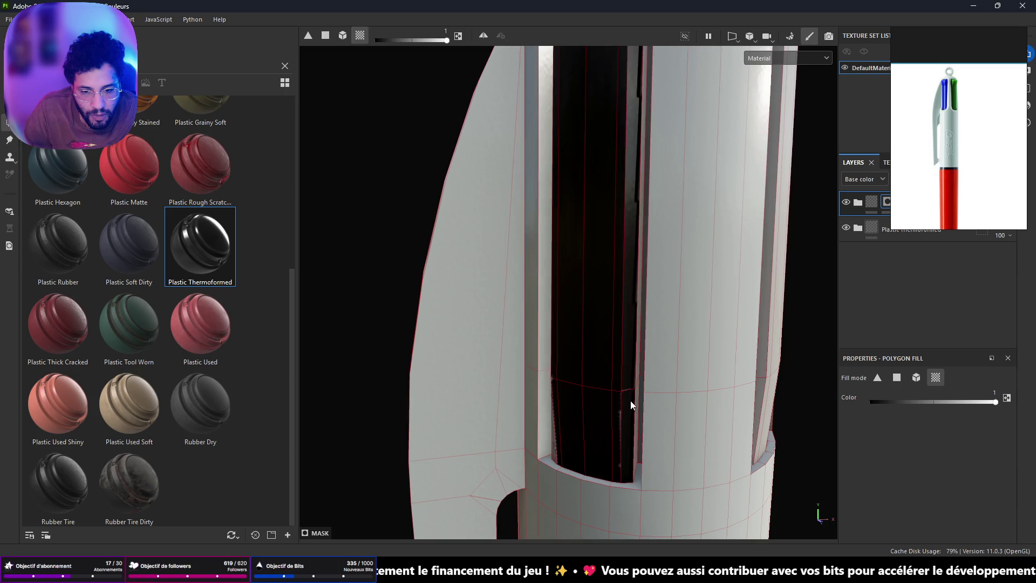
mouse_move(637, 342)
left_mouse_down("alt")
mouse_move(605, 285)
mouse_move(694, 324)
mouse_move(613, 433)
left_mouse_up("alt")
mouse_move(545, 409)
left_mouse_down("alt")
mouse_move(640, 375)
mouse_move(616, 351)
mouse_move(746, 371)
mouse_move(585, 355)
left_mouse_up("alt")
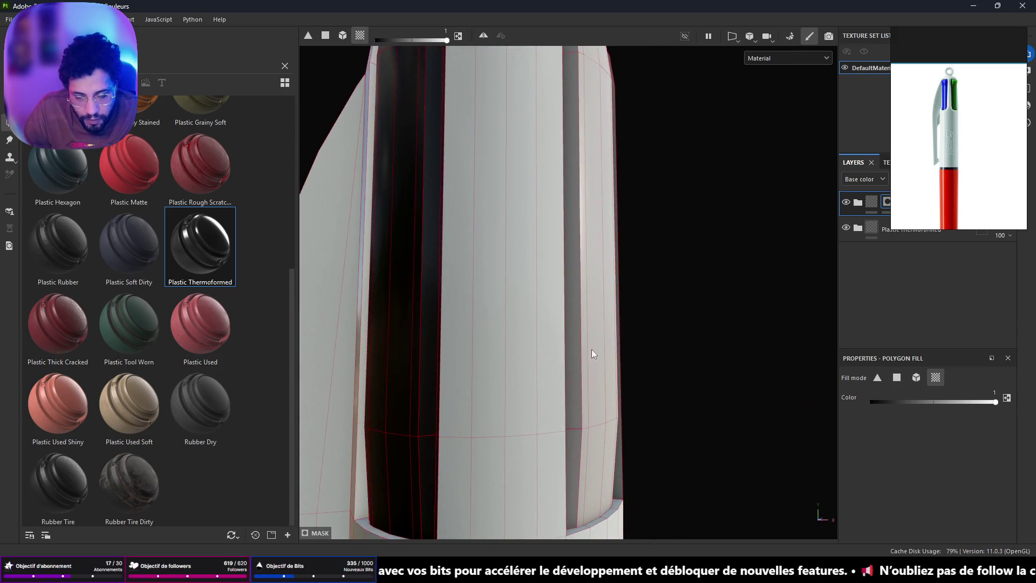
left_click(855, 206)
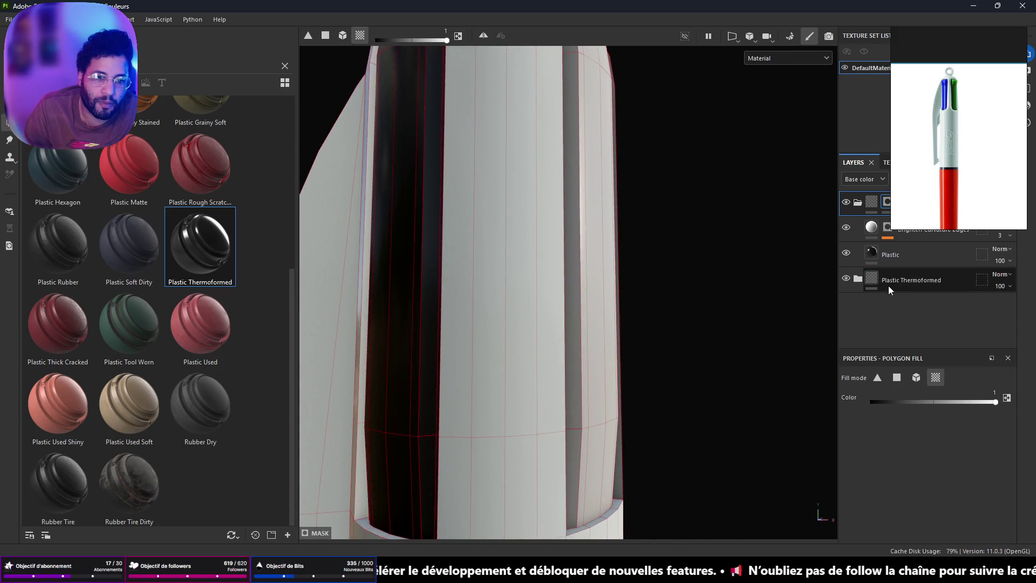
Step: Drag the Plastic fill layer's base colour hue from blue to yellow DBB400
left_click(906, 254)
scroll(980, 455, "down", 5)
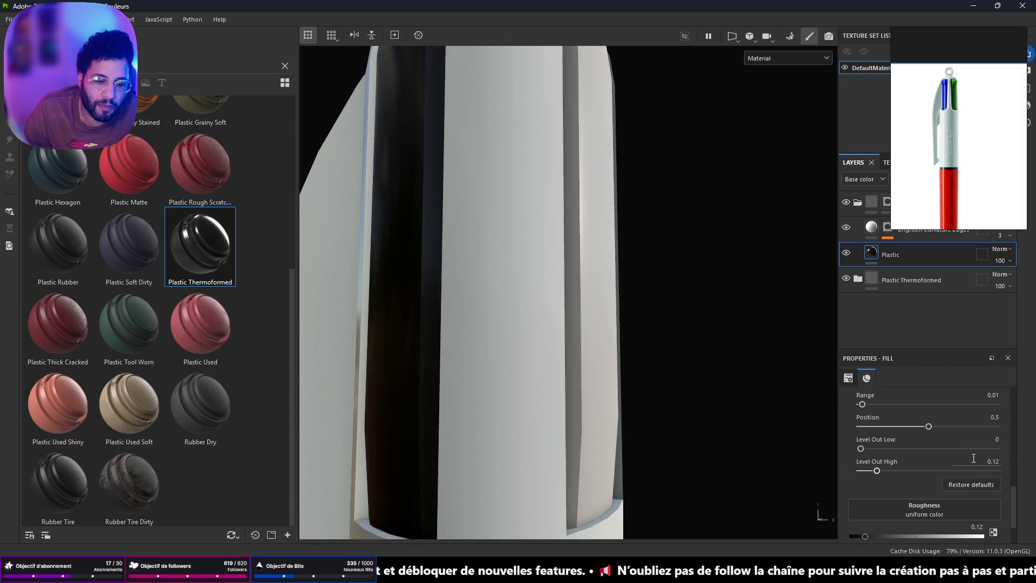
scroll(956, 504, "up", 4)
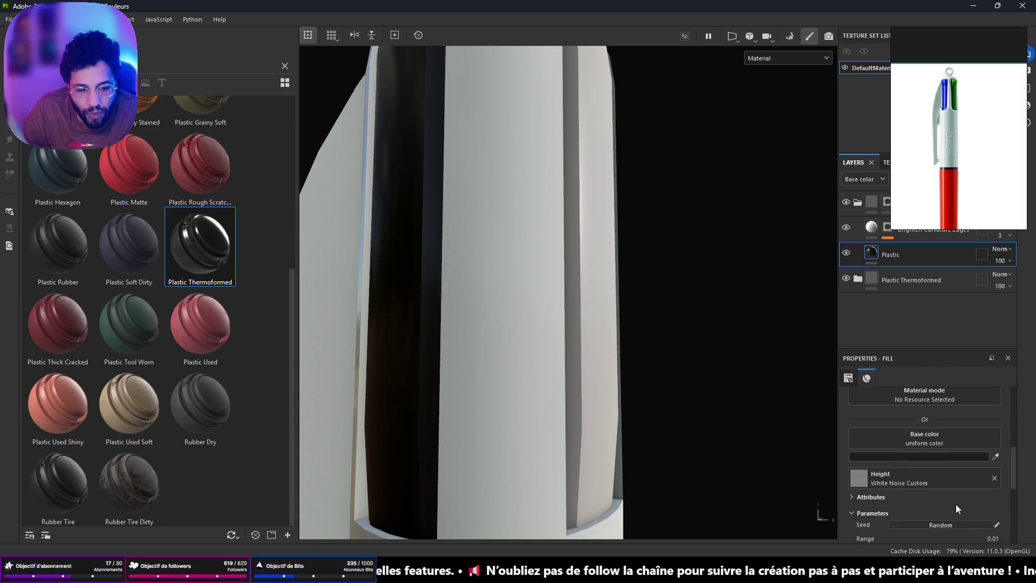
left_click(940, 453)
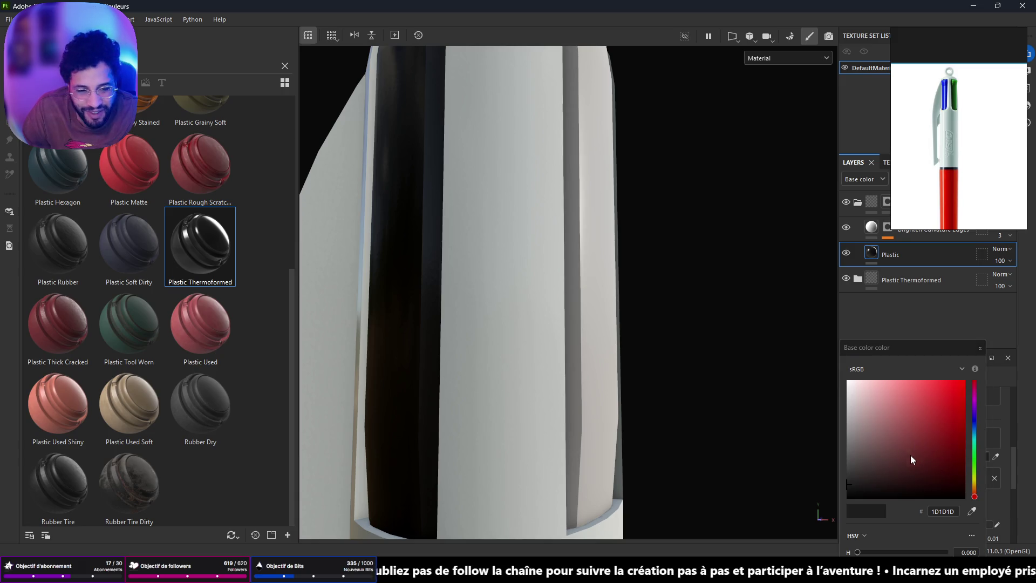
left_click(975, 437)
left_click_drag(975, 435, 974, 432)
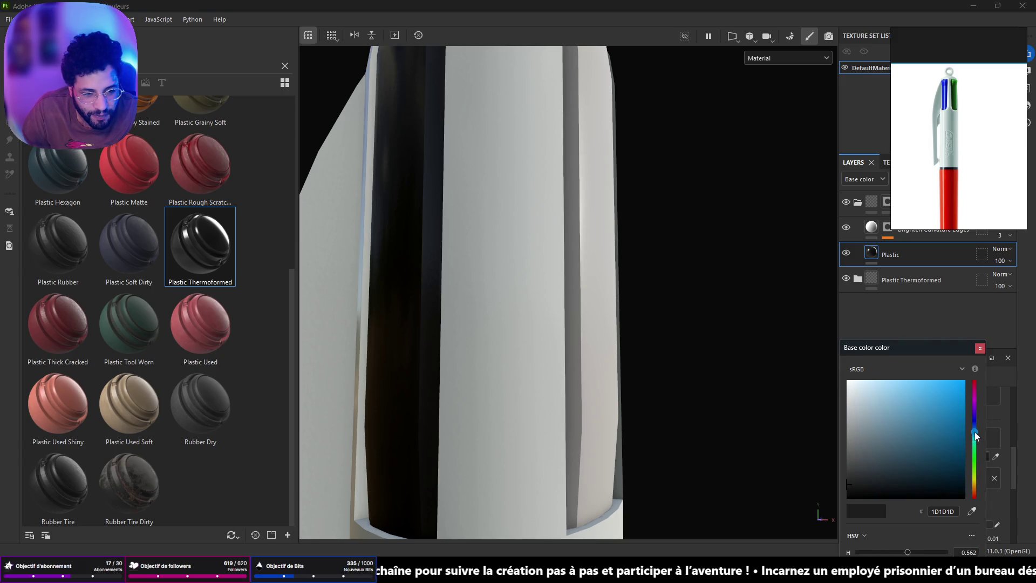
left_click_drag(890, 474, 1027, 399)
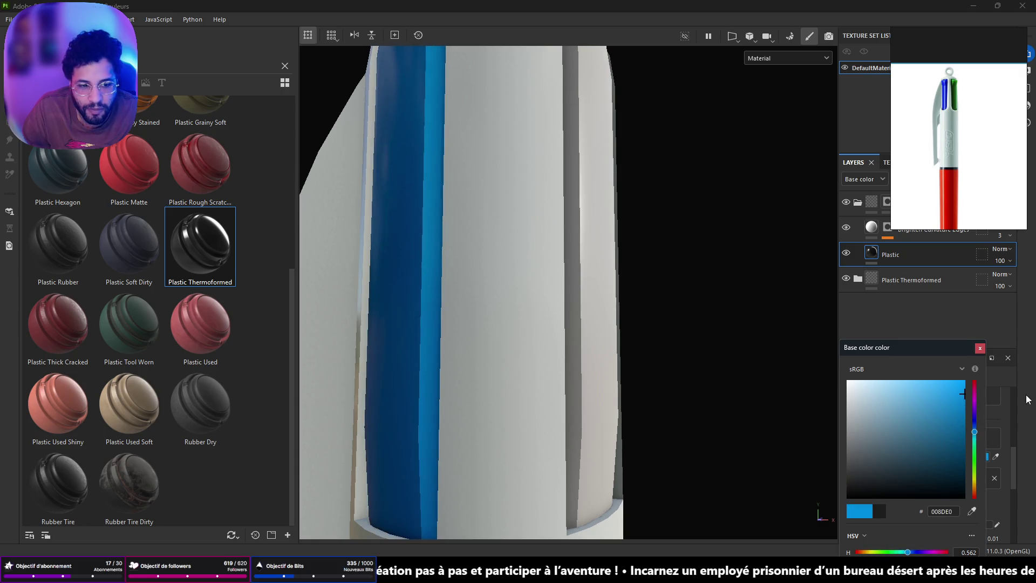
scroll(618, 294, "down", 5)
mouse_move(618, 294)
left_mouse_down("alt")
mouse_move(535, 266)
mouse_move(557, 189)
mouse_move(659, 430)
mouse_move(519, 425)
mouse_move(536, 404)
mouse_move(709, 403)
mouse_move(687, 448)
mouse_move(655, 478)
mouse_move(615, 324)
mouse_move(583, 357)
mouse_move(504, 303)
mouse_move(494, 265)
left_mouse_up("alt")
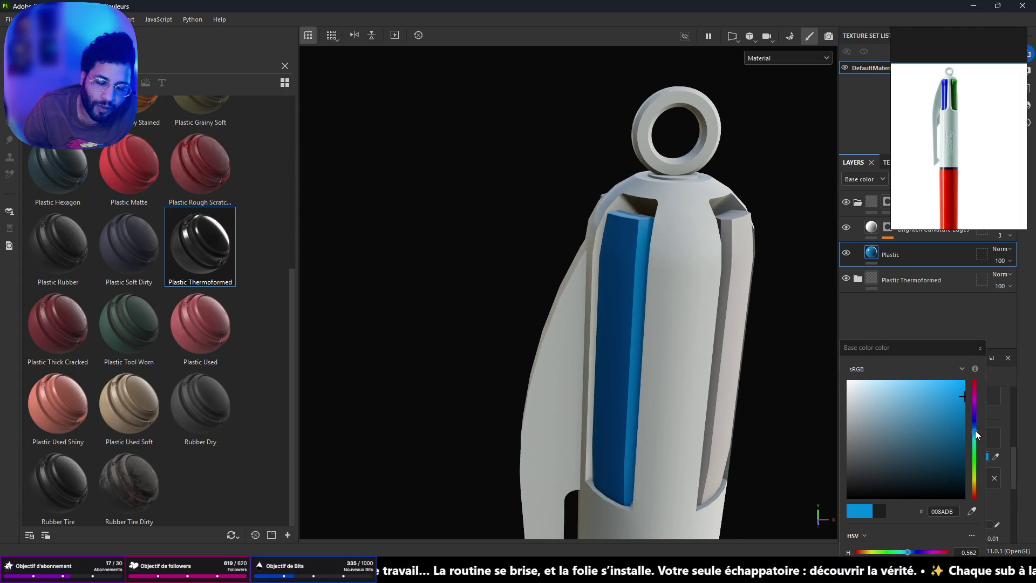
mouse_move(976, 429)
left_mouse_down()
mouse_move(979, 391)
mouse_move(992, 494)
mouse_move(989, 483)
left_mouse_up()
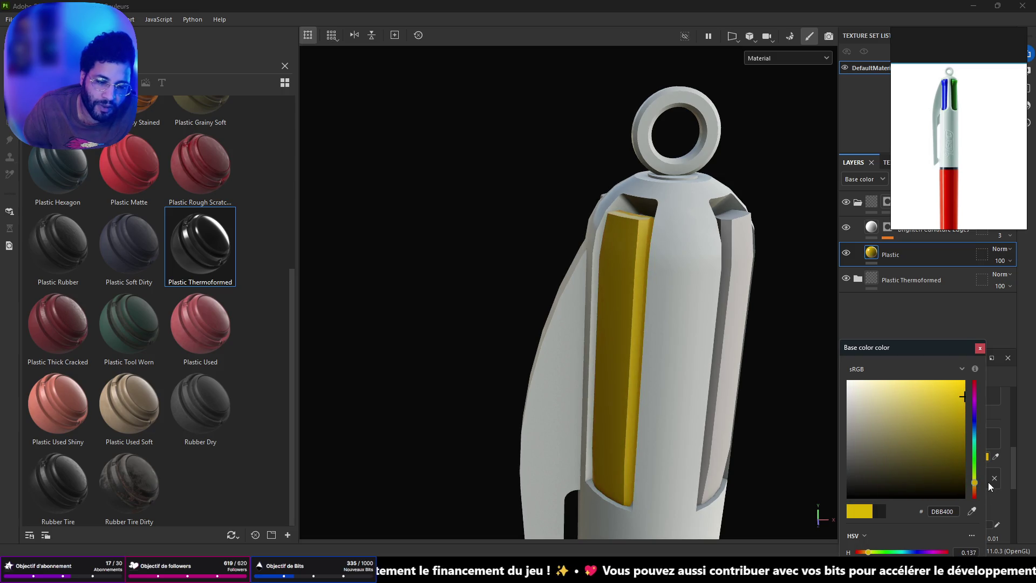
mouse_move(756, 312)
left_mouse_down("alt")
mouse_move(623, 326)
mouse_move(496, 298)
mouse_move(461, 317)
left_mouse_up("alt")
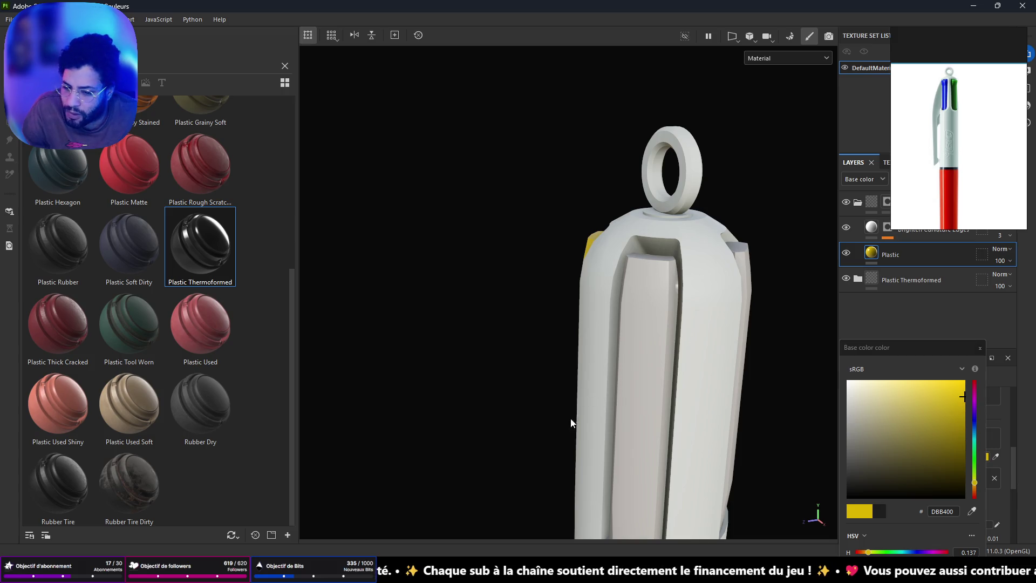
mouse_move(482, 572)
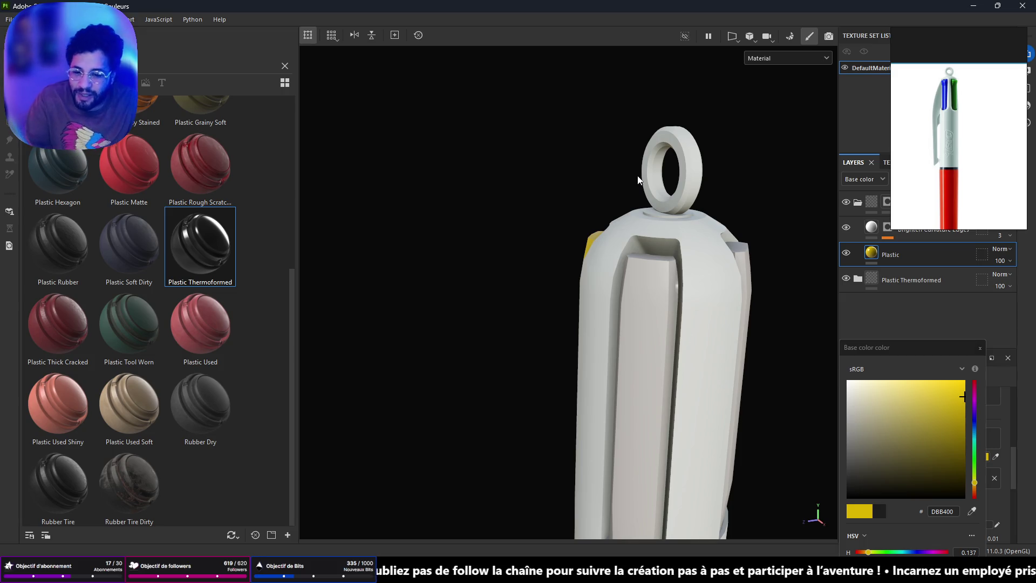
Step: Drop a fresh Plastic Thermoformed smart material onto the pen, turning it dark glossy plastic
mouse_move(621, 218)
left_mouse_down("alt")
mouse_move(604, 247)
mouse_move(571, 232)
mouse_move(819, 210)
mouse_move(776, 188)
mouse_move(808, 245)
mouse_move(919, 228)
mouse_move(820, 261)
mouse_move(680, 236)
mouse_move(701, 232)
mouse_move(595, 301)
mouse_move(659, 278)
mouse_move(549, 280)
left_mouse_up("alt")
scroll(950, 128, "up", 3)
left_click_drag(669, 294, 769, 275, "alt")
middle_click_drag(770, 274, 579, 151, "alt")
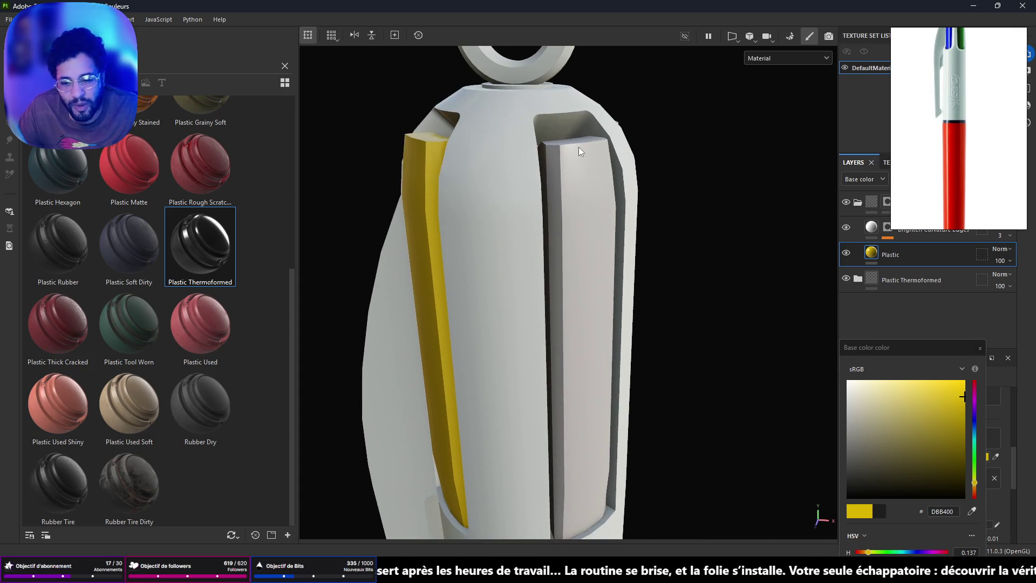
mouse_move(601, 189)
left_mouse_down("alt")
mouse_move(585, 187)
mouse_move(577, 244)
mouse_move(536, 270)
mouse_move(756, 197)
left_mouse_up("alt")
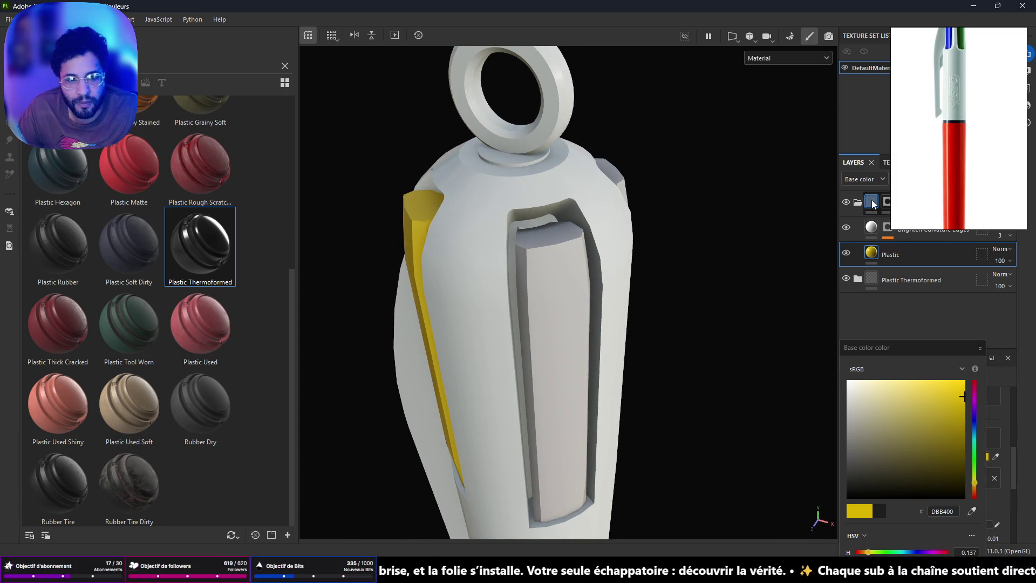
mouse_move(200, 247)
left_mouse_down()
mouse_move(416, 225)
mouse_move(561, 269)
left_mouse_up()
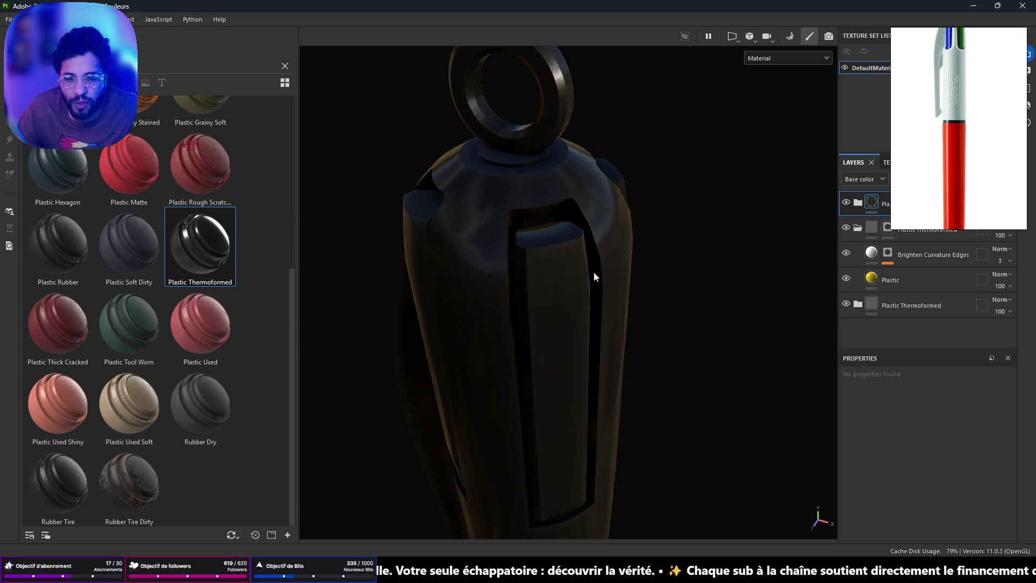
right_click(878, 206)
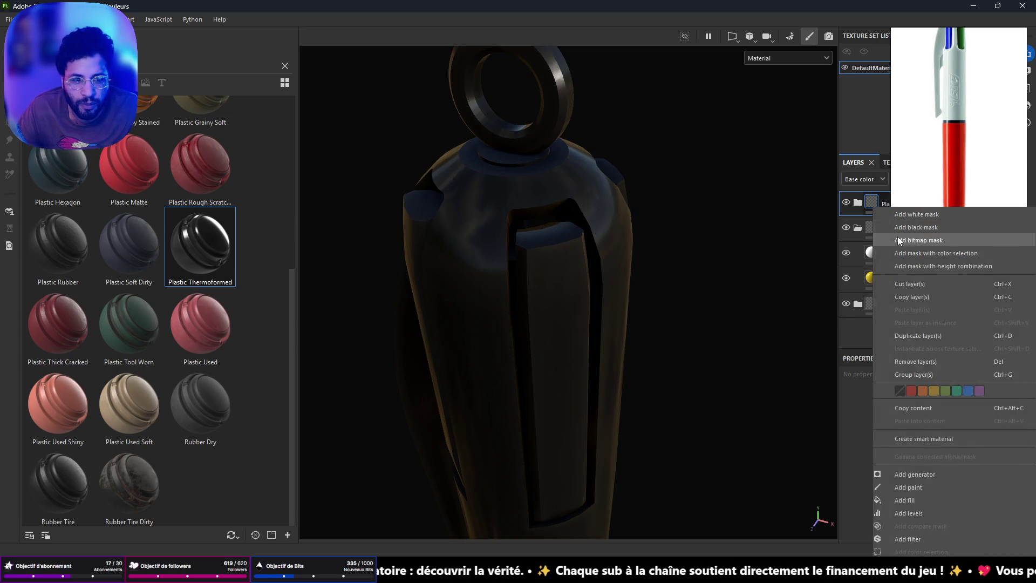
Step: Black-mask the new folder and Polygon Fill the inner strip with dark plastic
left_click(897, 237)
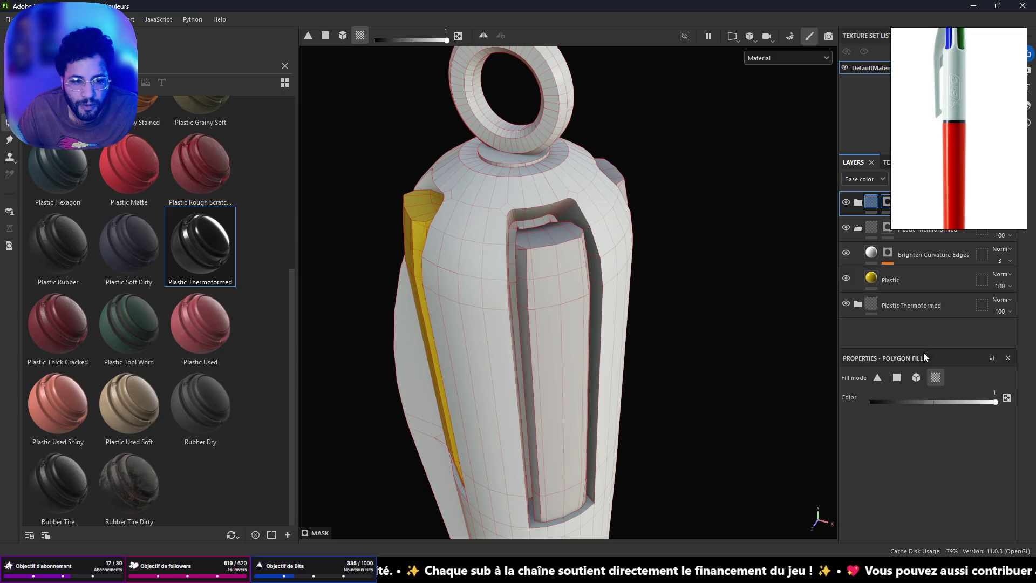
mouse_move(617, 307)
left_mouse_down("alt")
mouse_move(549, 303)
mouse_move(620, 261)
mouse_move(631, 277)
left_mouse_up("alt")
scroll(563, 238, "up", 2)
scroll(564, 234, "up", 1)
mouse_move(558, 235)
left_mouse_down("alt")
mouse_move(587, 306)
mouse_move(601, 284)
mouse_move(607, 319)
mouse_move(562, 277)
mouse_move(592, 279)
left_mouse_up("alt")
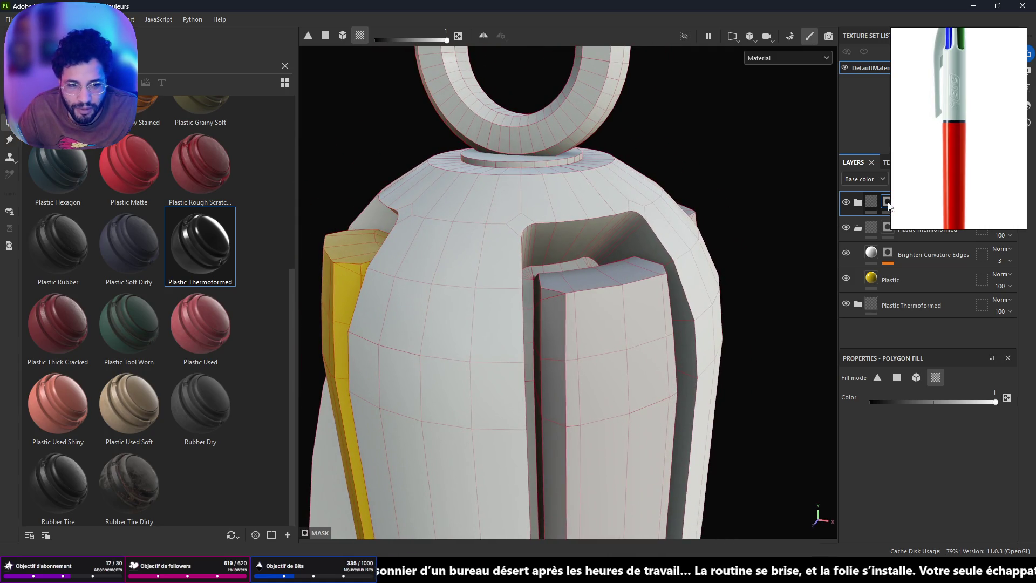
left_click(613, 307)
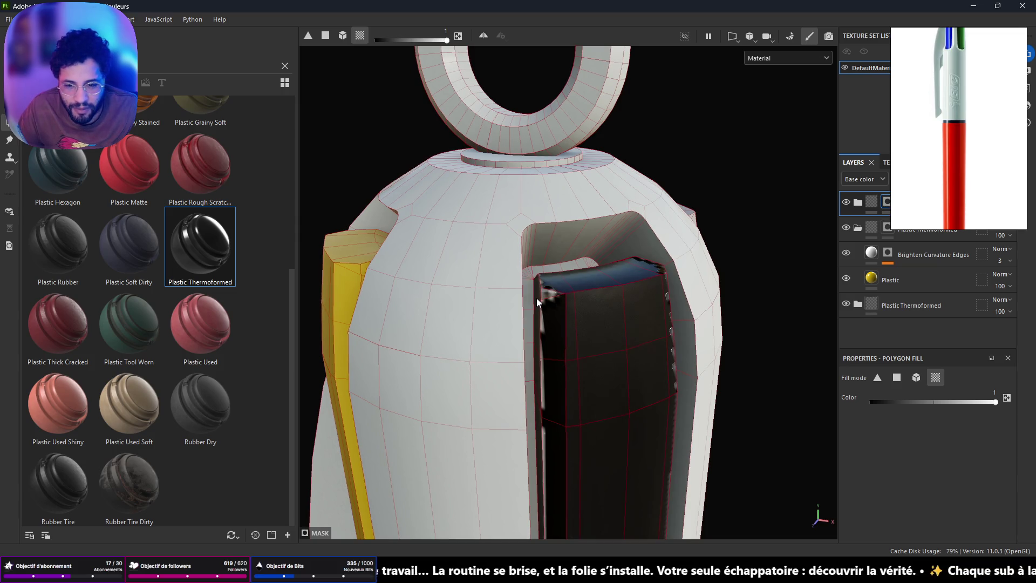
Step: Extend the dark plastic mask over the neighbouring face strips around the pen
mouse_move(537, 297)
left_mouse_down("alt")
mouse_move(553, 358)
mouse_move(549, 385)
mouse_move(465, 375)
left_mouse_up("alt")
left_click_drag(668, 406, 663, 432, "alt")
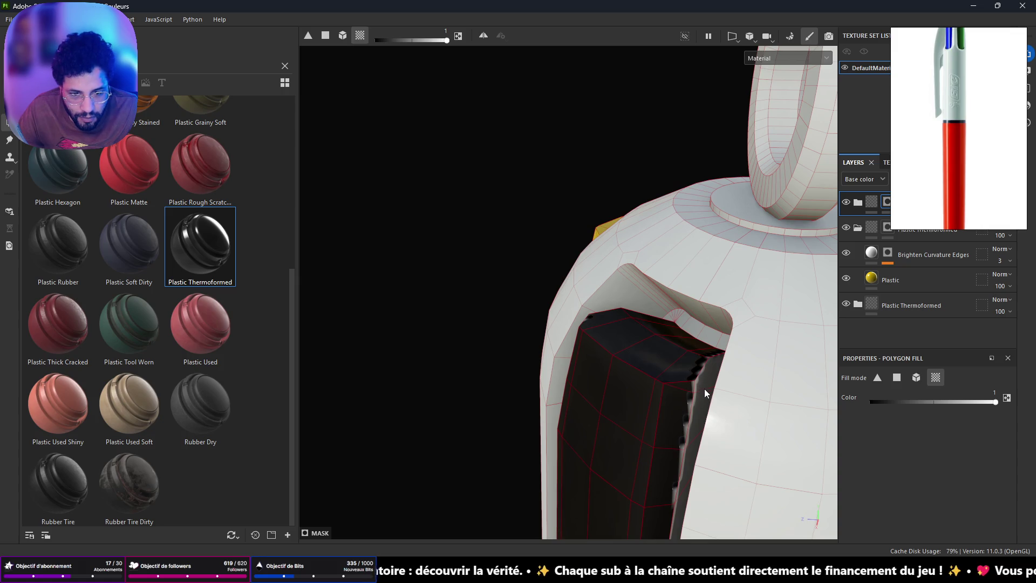
mouse_move(655, 435)
left_mouse_down("alt")
mouse_move(617, 213)
mouse_move(649, 325)
left_mouse_up("alt")
left_click(660, 306)
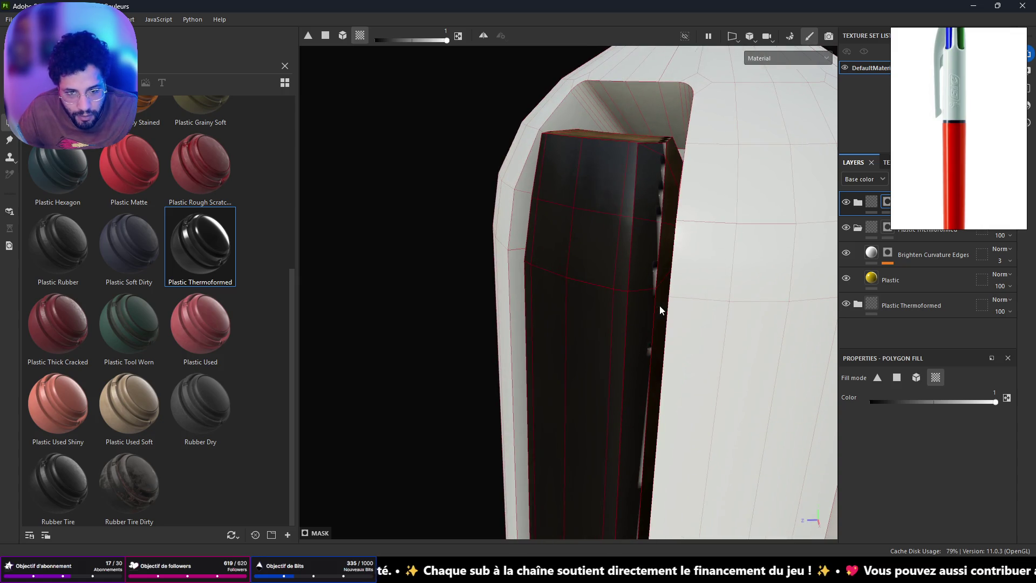
left_click_drag(623, 389, 653, 8, "alt")
left_click(641, 472)
left_click_drag(633, 472, 735, 409, "alt")
left_click(536, 473)
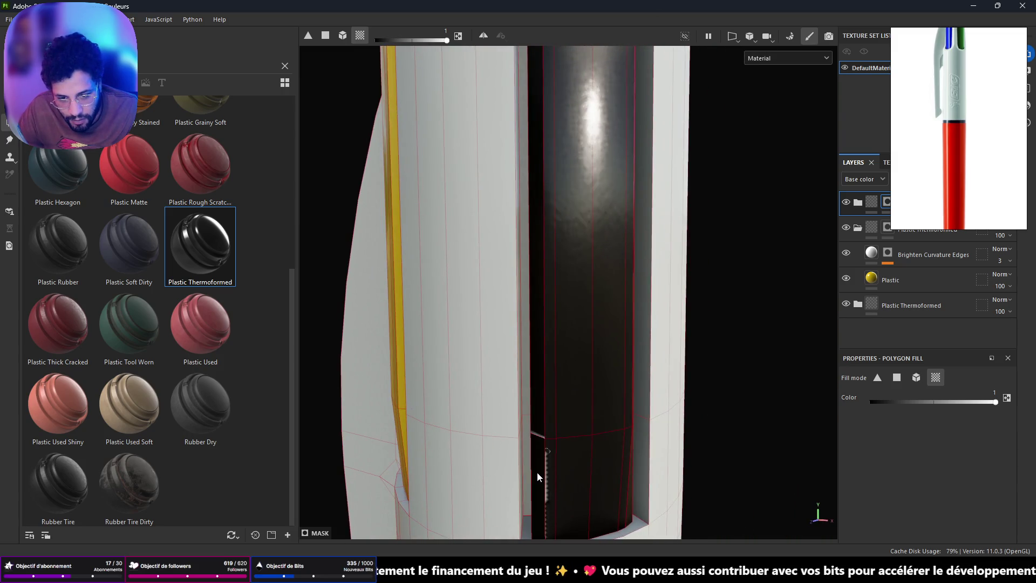
mouse_move(546, 377)
left_mouse_down("alt")
mouse_move(626, 347)
mouse_move(597, 364)
mouse_move(613, 381)
mouse_move(631, 275)
mouse_move(579, 238)
mouse_move(572, 275)
mouse_move(550, 257)
mouse_move(569, 234)
mouse_move(557, 240)
mouse_move(567, 407)
mouse_move(578, 413)
left_mouse_up("alt")
mouse_move(800, 439)
left_mouse_down("alt")
mouse_move(513, 342)
mouse_move(597, 351)
mouse_move(698, 287)
mouse_move(444, 300)
left_mouse_up("alt")
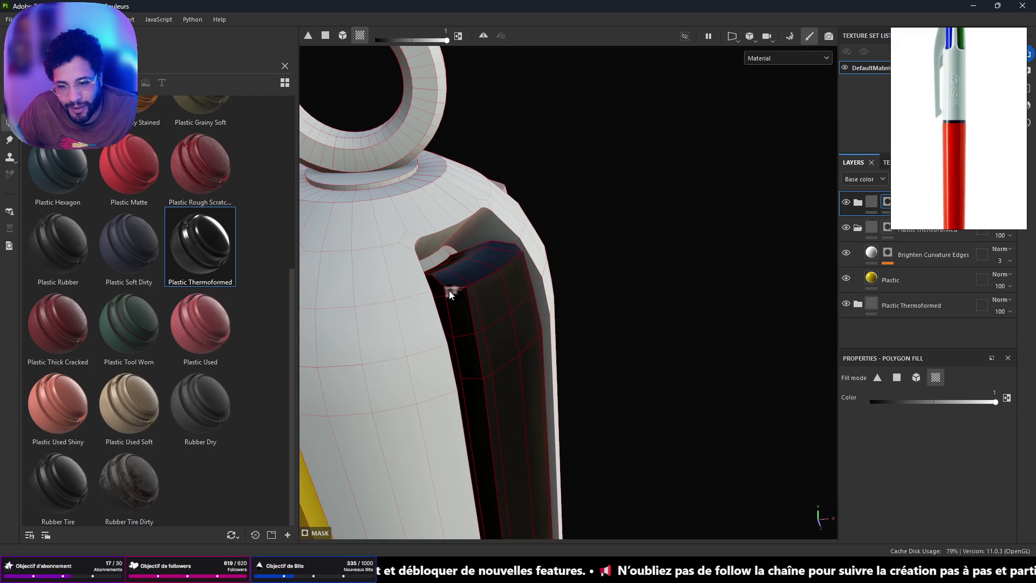
mouse_move(554, 260)
left_mouse_down("alt")
mouse_move(381, 213)
mouse_move(818, 374)
left_mouse_up("alt")
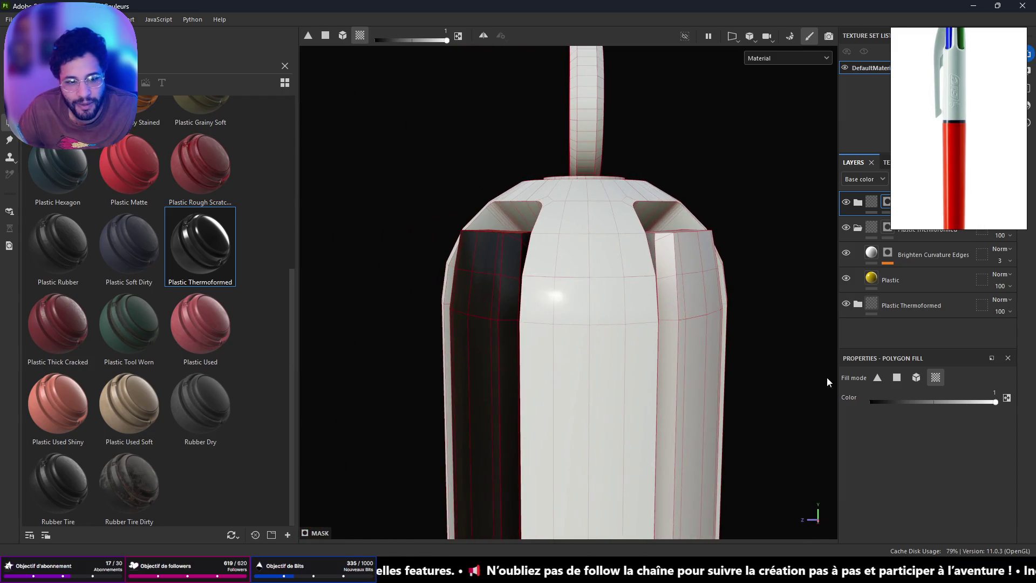
left_click(857, 203)
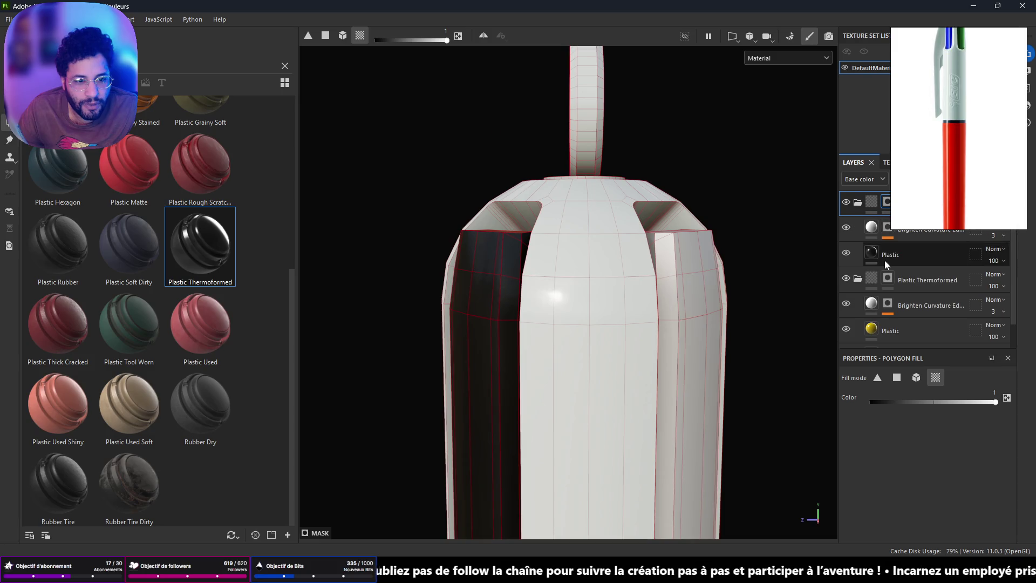
Step: Shift the folder's Plastic fill base colour hue from near-black toward yellow-green
left_click(918, 254)
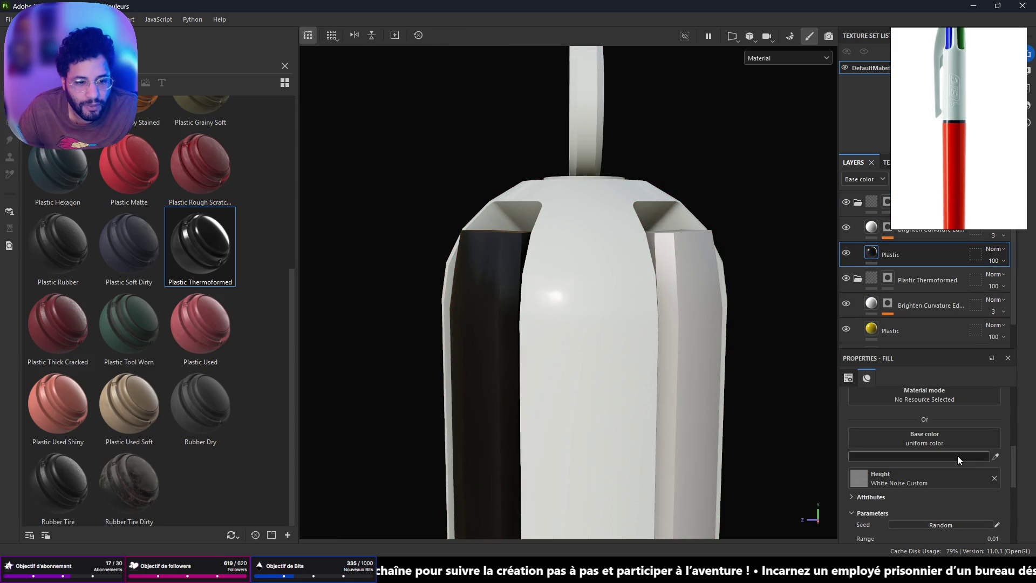
left_click(957, 454)
left_click_drag(975, 494, 974, 478)
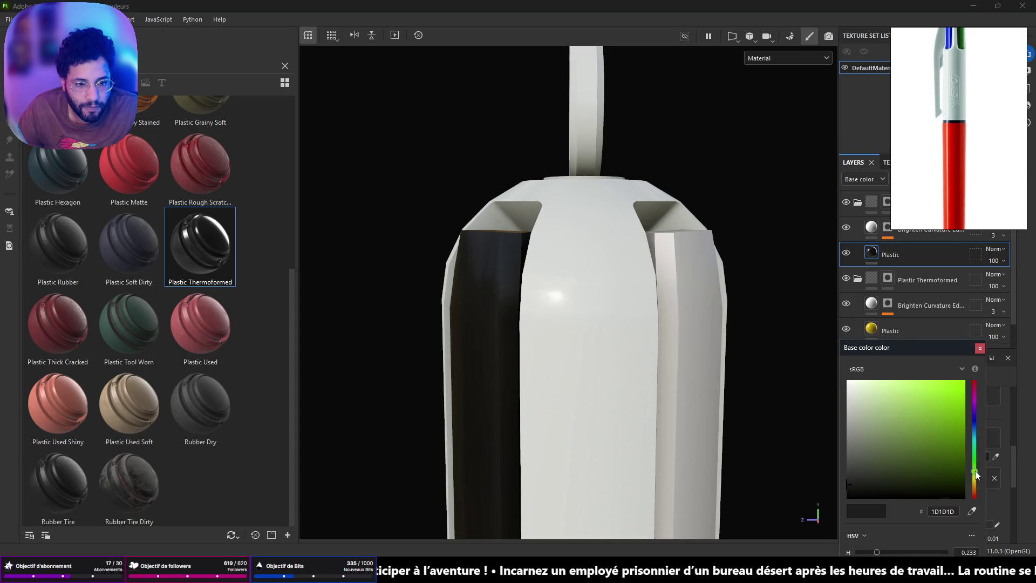
left_click_drag(977, 471, 976, 465)
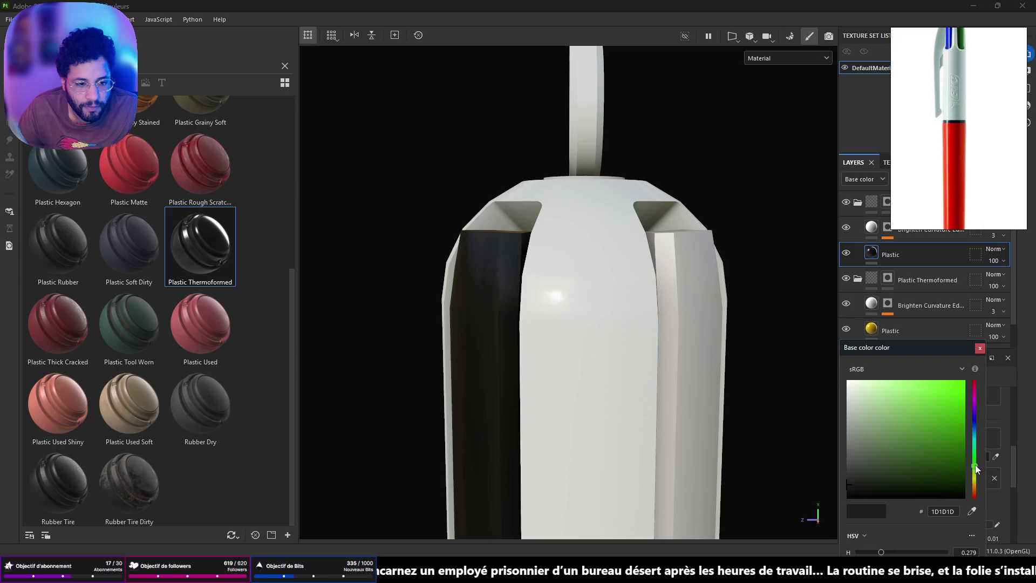
mouse_move(667, 281)
left_mouse_down("alt")
mouse_move(679, 281)
mouse_move(561, 331)
left_mouse_up("alt")
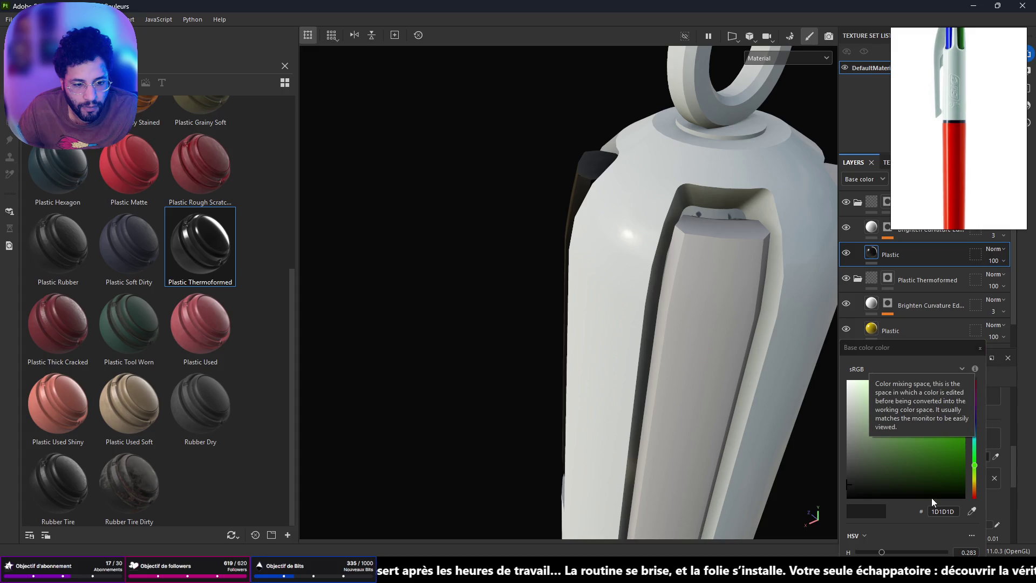
mouse_move(733, 247)
left_mouse_down("alt")
mouse_move(698, 306)
mouse_move(842, 257)
mouse_move(993, 233)
mouse_move(921, 256)
left_mouse_up("alt")
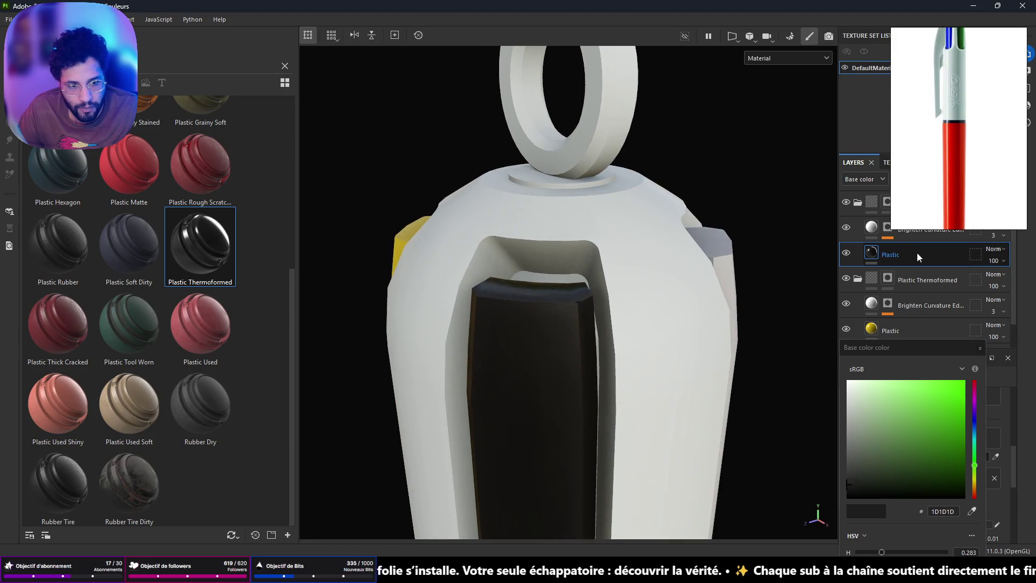
left_click(980, 348)
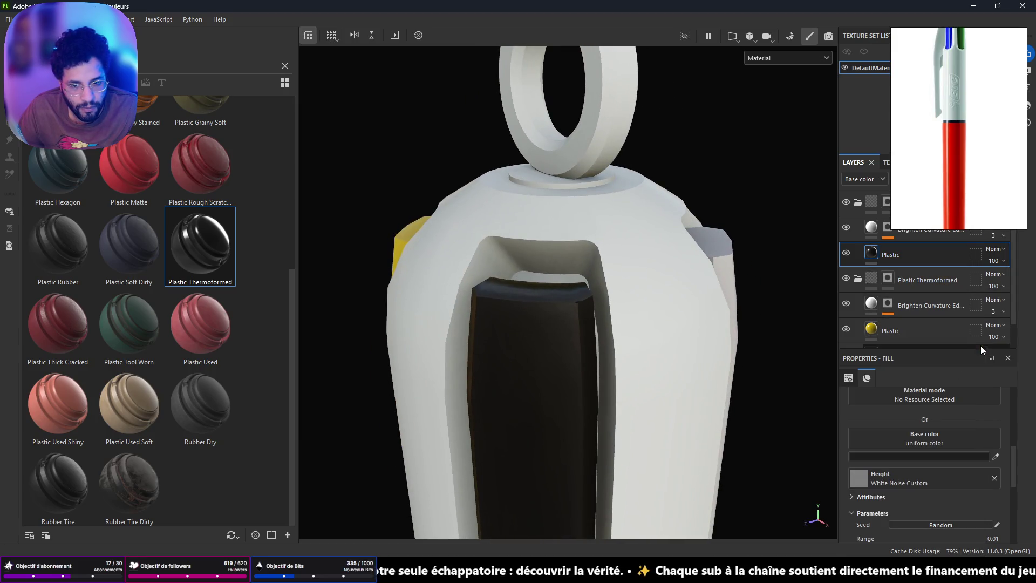
Step: Set the Plastic base colour to bright green (hue 0.283)
left_click(929, 458)
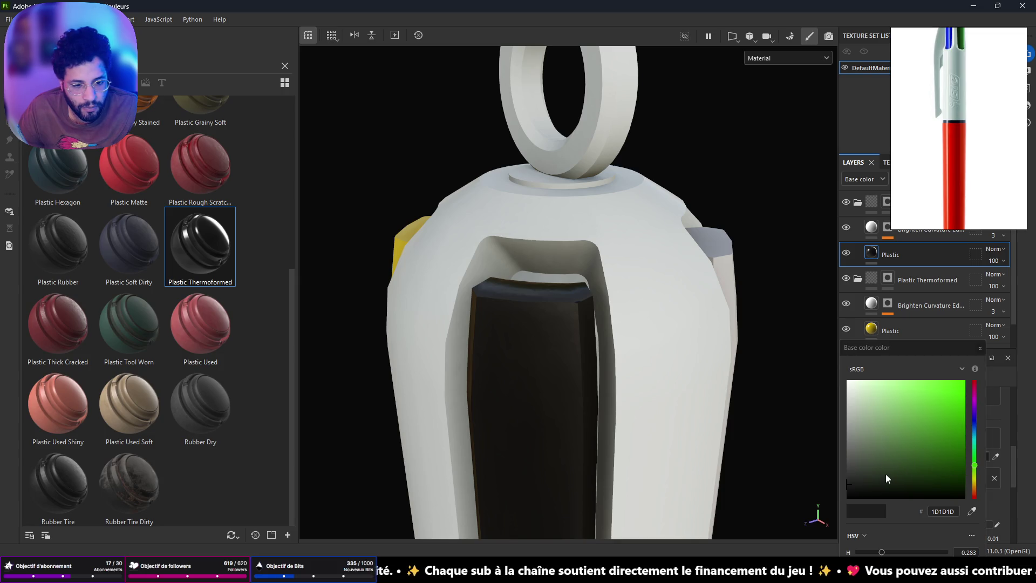
left_click_drag(933, 348, 921, 238)
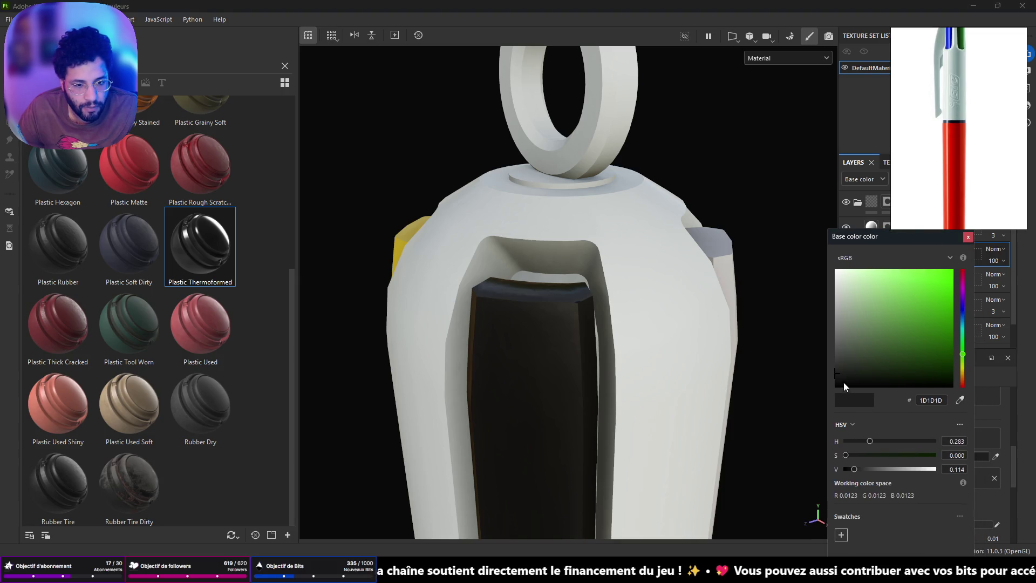
mouse_move(840, 370)
left_mouse_down()
mouse_move(944, 364)
mouse_move(992, 338)
left_mouse_up()
left_click(969, 238)
mouse_move(729, 246)
left_mouse_down("alt")
mouse_move(610, 257)
mouse_move(522, 351)
mouse_move(428, 287)
mouse_move(448, 237)
mouse_move(423, 222)
mouse_move(446, 229)
mouse_move(441, 238)
mouse_move(495, 286)
left_mouse_up("alt")
scroll(582, 237, "up", 6)
mouse_move(541, 236)
left_mouse_down("alt")
mouse_move(624, 243)
mouse_move(564, 266)
mouse_move(561, 208)
mouse_move(551, 283)
mouse_move(410, 205)
mouse_move(450, 210)
mouse_move(639, 446)
mouse_move(687, 330)
mouse_move(626, 464)
mouse_move(670, 545)
mouse_move(734, 280)
mouse_move(724, 274)
left_mouse_up("alt")
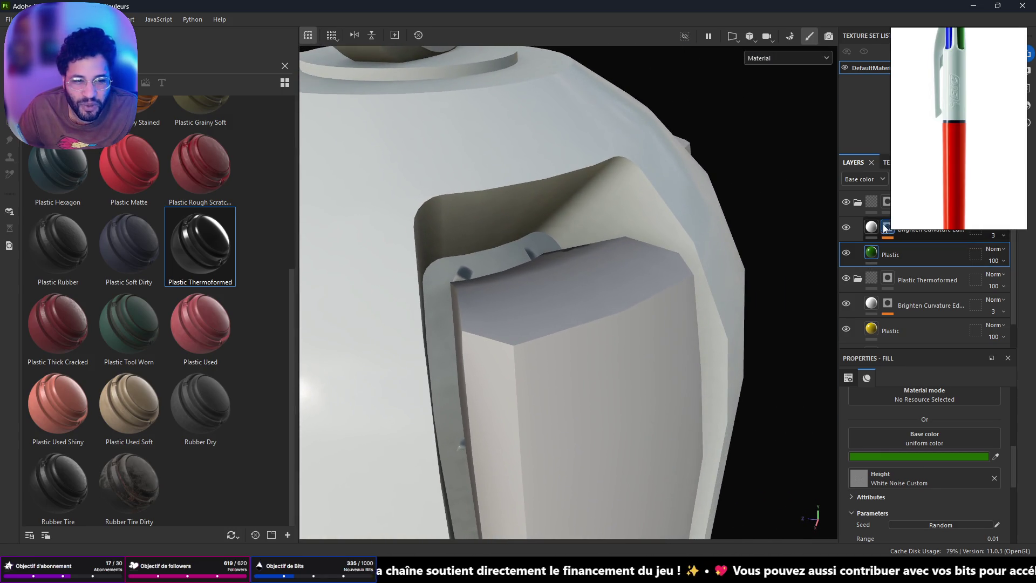
Step: Drop another Plastic Thermoformed layer onto the pen and give it a black mask
mouse_move(218, 247)
left_mouse_down()
mouse_move(514, 327)
mouse_move(613, 394)
left_mouse_up()
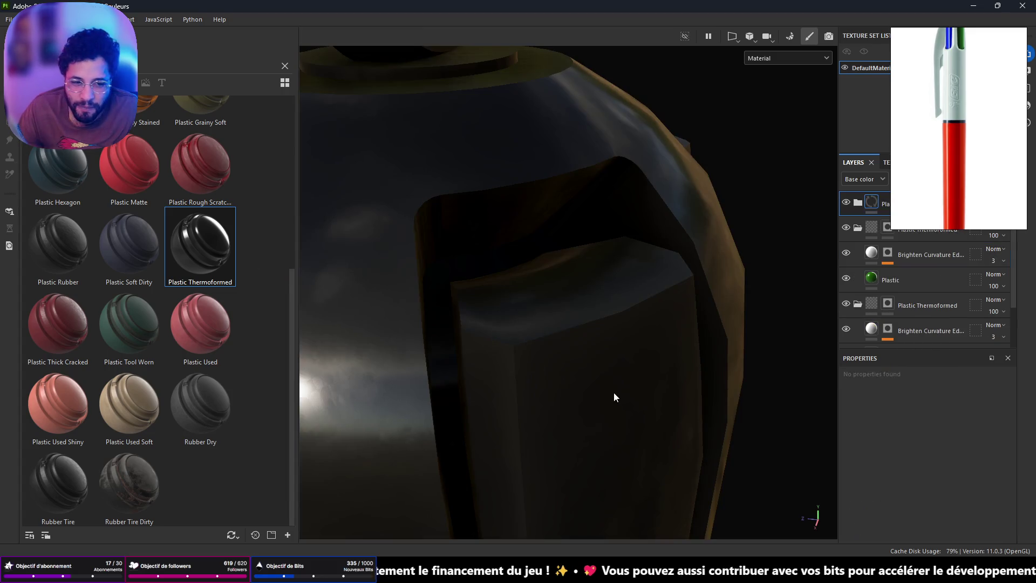
right_click(857, 194)
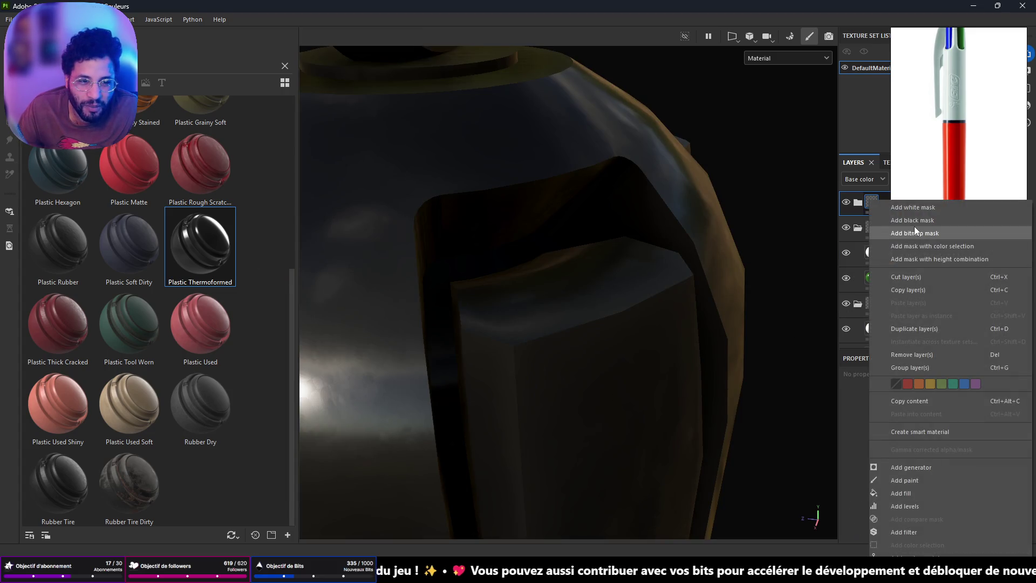
left_click(913, 224)
left_click(858, 202)
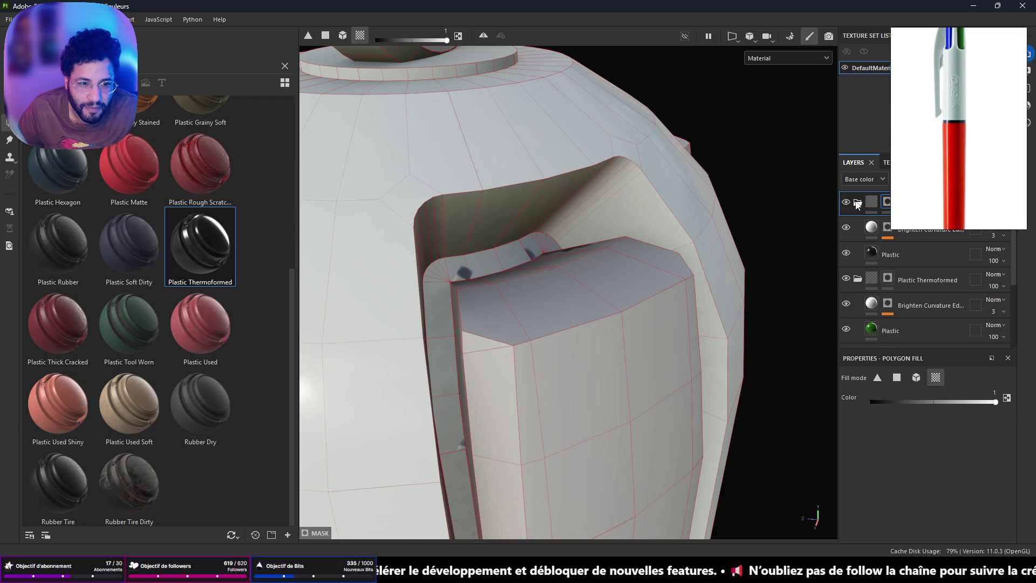
Step: Polygon Fill the strip's top, left and front-right faces onto the mask
left_click(582, 314)
left_click(481, 357)
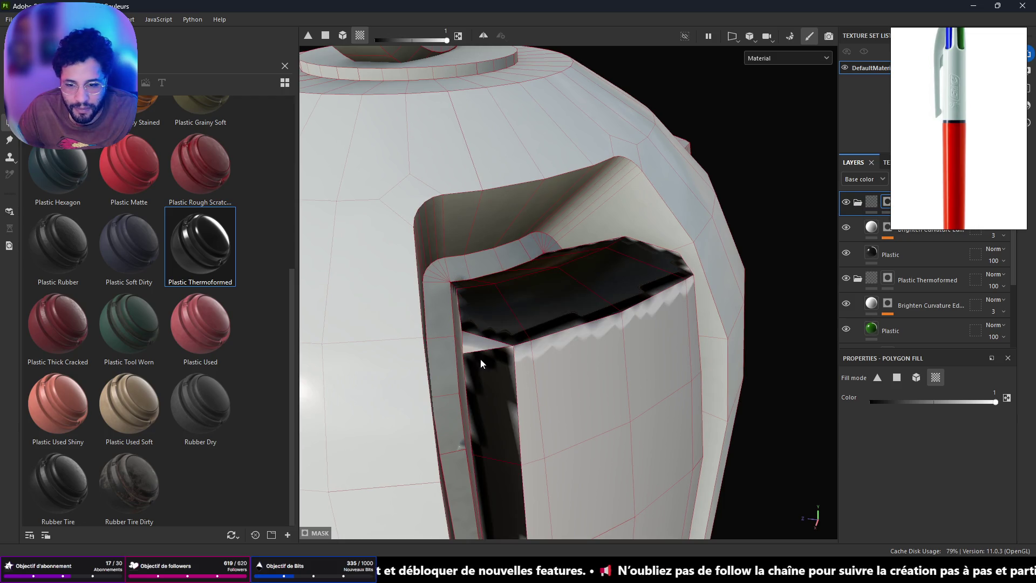
left_click_drag(481, 358, 481, 364, "alt")
left_click(447, 335)
left_click(581, 367)
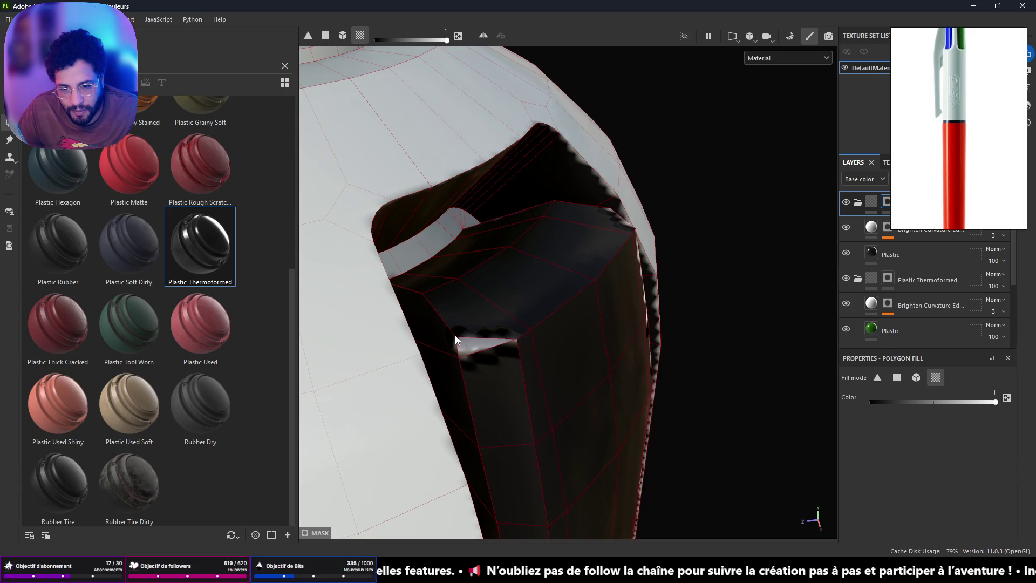
key("ctrl+z")
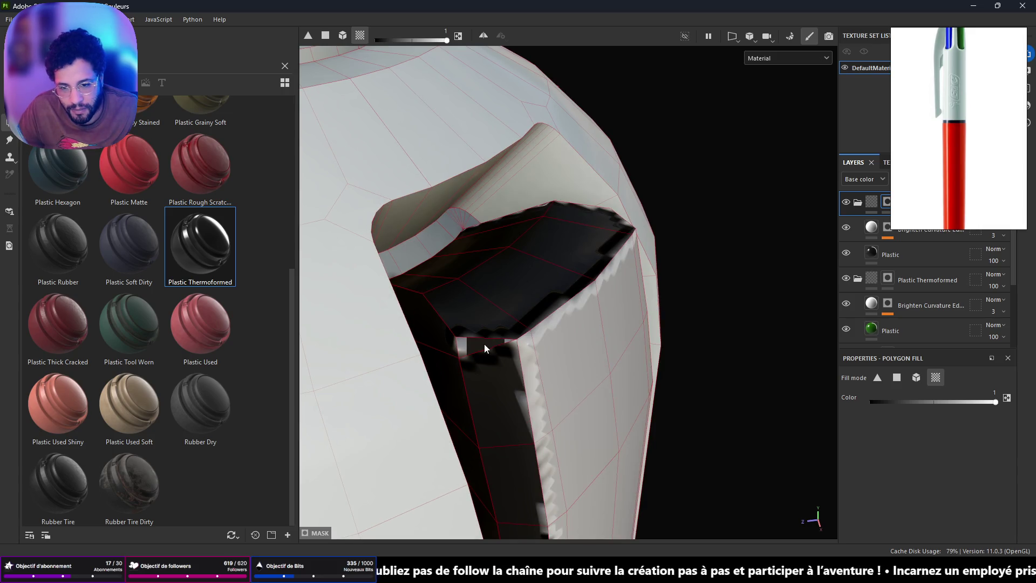
left_click(529, 373)
Step: Add the slot's zig-zag strip, right inner face and thin inner strip to the mask
mouse_move(637, 329)
left_mouse_down("alt")
mouse_move(390, 306)
mouse_move(410, 305)
left_mouse_up("alt")
left_click(702, 245)
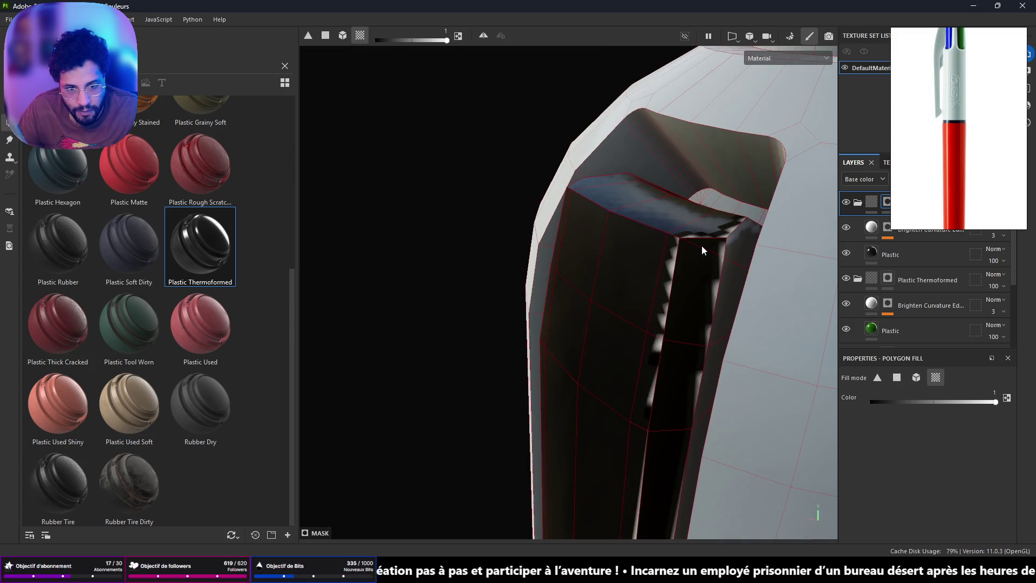
left_click(739, 242)
mouse_move(677, 336)
left_mouse_down("alt")
mouse_move(666, 226)
mouse_move(612, 19)
mouse_move(645, 4)
left_mouse_up("alt")
left_click(625, 216)
mouse_move(623, 217)
left_mouse_down("alt")
mouse_move(529, 216)
mouse_move(464, 310)
mouse_move(592, 261)
mouse_move(624, 335)
mouse_move(659, 358)
mouse_move(576, 347)
left_mouse_up("alt")
mouse_move(533, 225)
right_mouse_down("alt")
mouse_move(592, 511)
mouse_move(611, 346)
right_mouse_up("alt")
mouse_move(612, 345)
left_mouse_down("alt")
mouse_move(520, 370)
mouse_move(491, 405)
mouse_move(687, 374)
mouse_move(654, 342)
mouse_move(440, 342)
mouse_move(812, 274)
left_mouse_up("alt")
Step: Set the slot insert's Plastic fill base colour to blue 006DBE
left_click(873, 258)
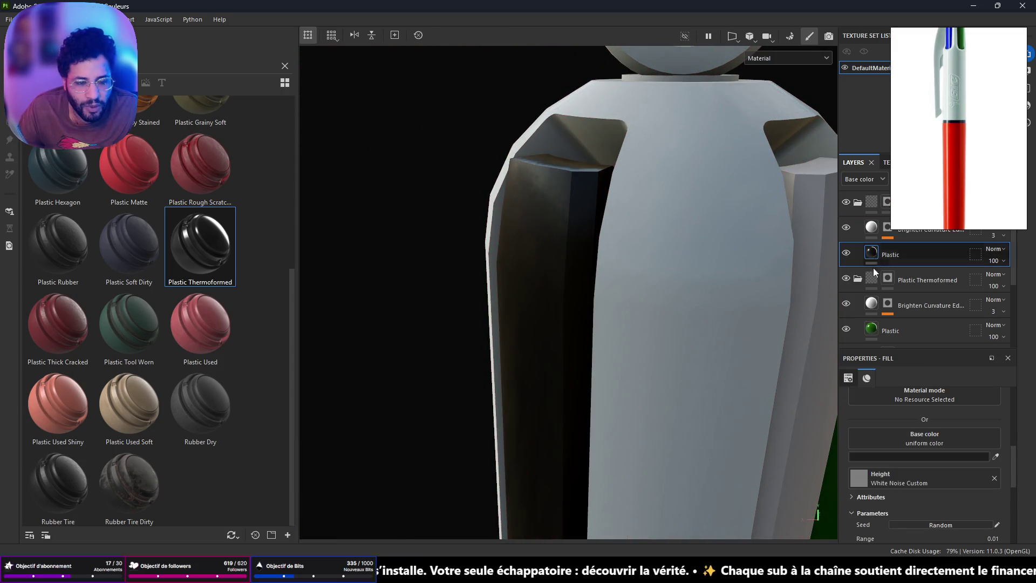
left_click(920, 457)
left_click_drag(964, 386, 967, 320)
left_click_drag(888, 350, 958, 299)
mouse_move(699, 225)
left_mouse_down("alt")
mouse_move(629, 259)
mouse_move(743, 330)
mouse_move(636, 222)
mouse_move(499, 222)
mouse_move(653, 242)
mouse_move(513, 205)
mouse_move(690, 330)
mouse_move(504, 232)
mouse_move(532, 192)
mouse_move(452, 257)
mouse_move(596, 293)
left_mouse_up("alt")
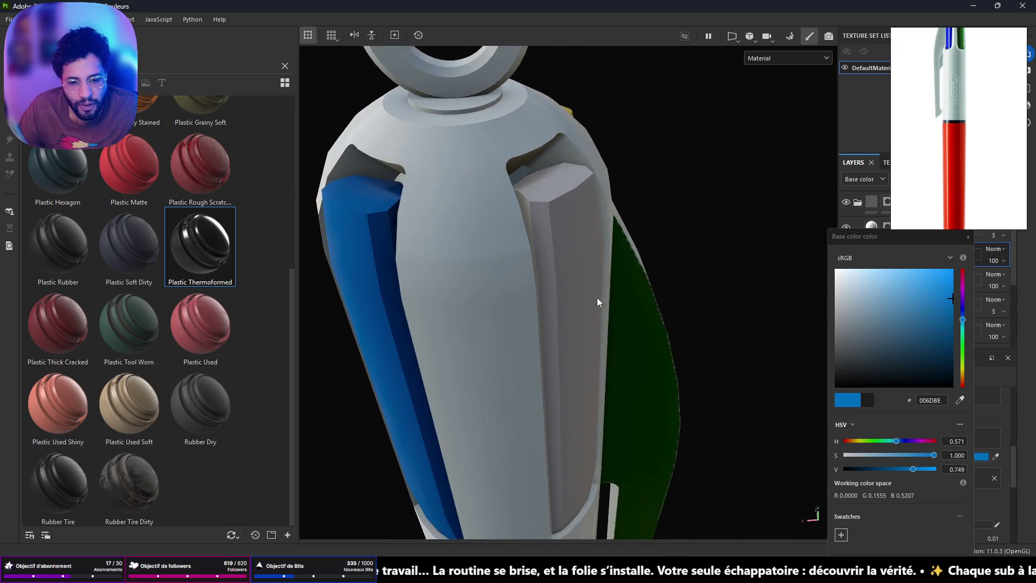
right_click_drag(596, 293, 563, 181, "alt")
mouse_move(591, 232)
right_mouse_down("alt")
mouse_move(595, 204)
mouse_move(549, 203)
right_mouse_up("alt")
mouse_move(550, 203)
left_mouse_down("alt")
mouse_move(826, 192)
mouse_move(659, 212)
left_mouse_up("alt")
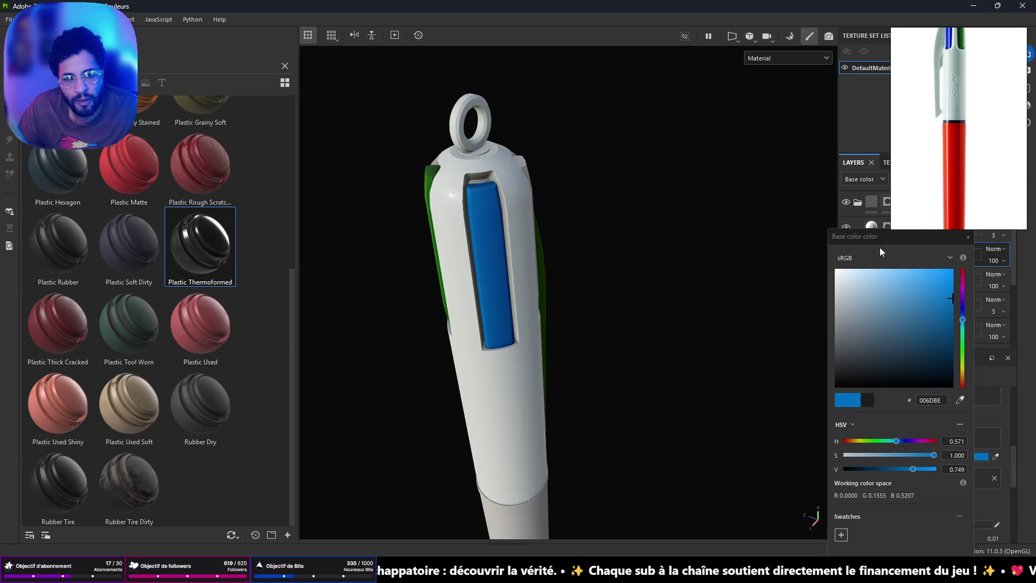
left_click(969, 236)
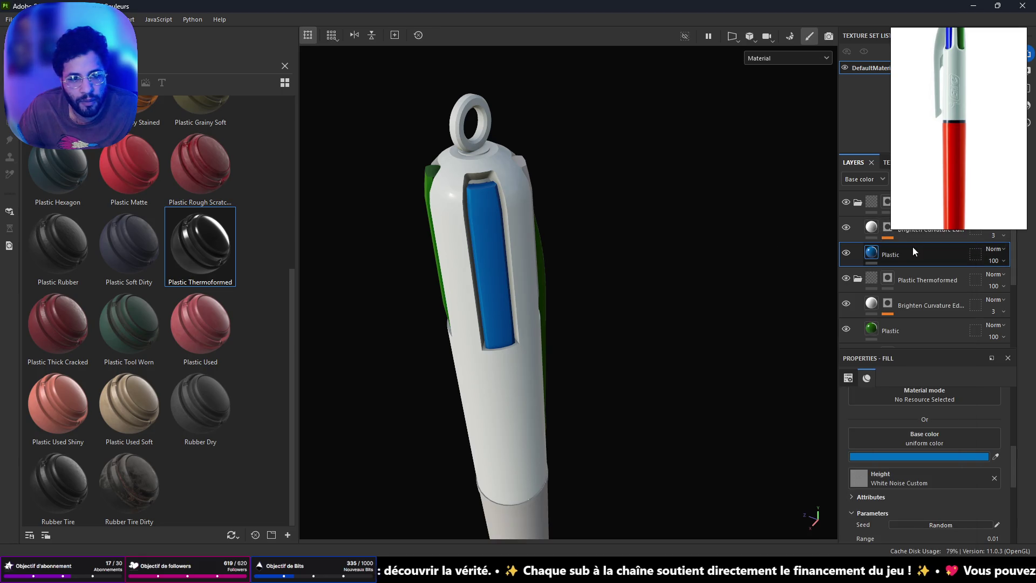
Step: Unfill the clip faces in the Plastic Thermoformed group mask with polygon fill 0, then orbit and rotate lighting to check
left_click(887, 278)
left_click_drag(642, 205, 553, 197, "alt")
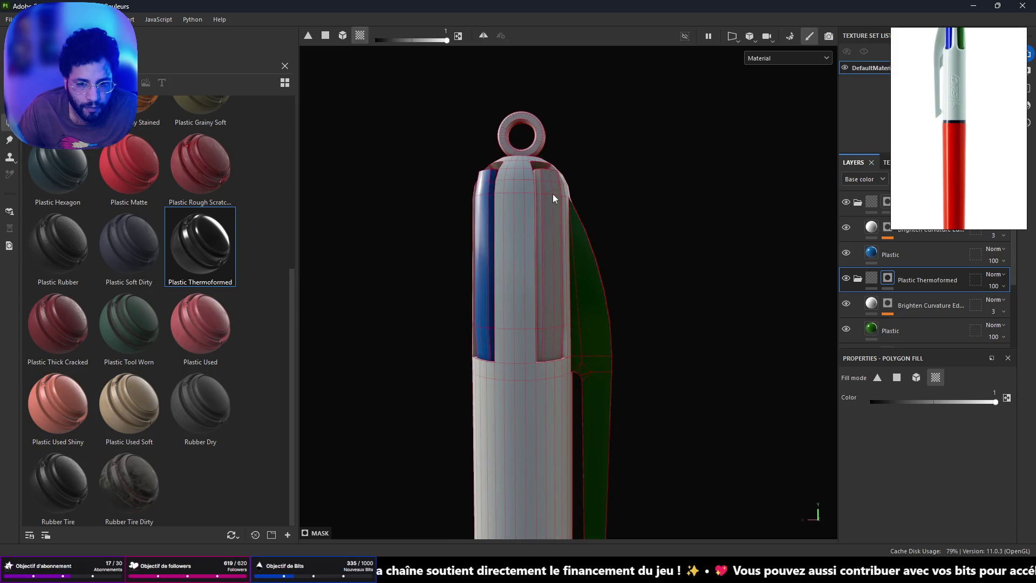
middle_click_drag(733, 331, 678, 209, "alt")
scroll(677, 231, "up", 1)
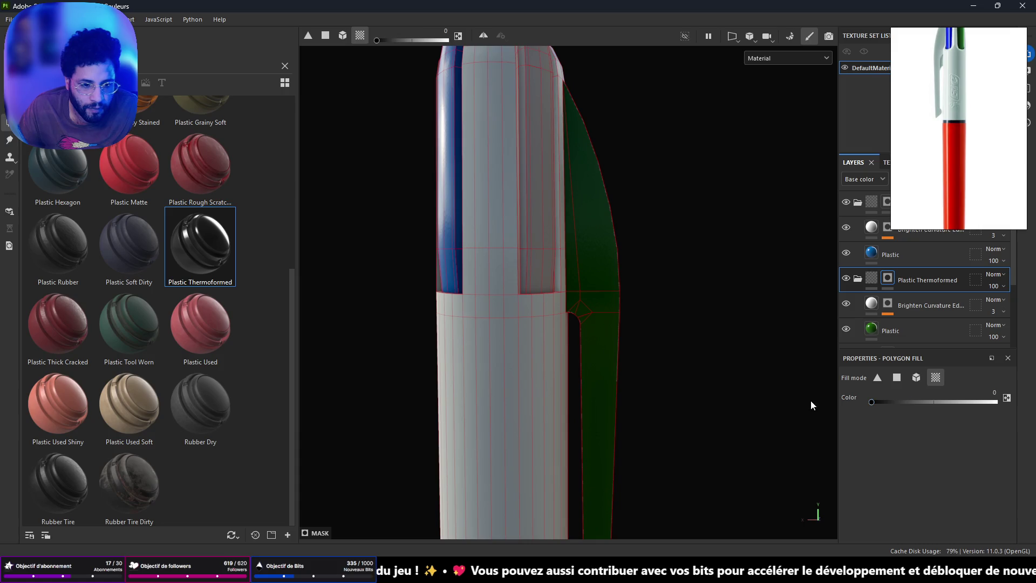
mouse_move(576, 268)
left_mouse_down("alt")
mouse_move(597, 296)
mouse_move(668, 287)
mouse_move(513, 254)
mouse_move(285, 246)
mouse_move(266, 303)
mouse_move(441, 185)
mouse_move(528, 268)
mouse_move(536, 79)
mouse_move(569, 98)
mouse_move(517, 128)
mouse_move(869, 194)
left_mouse_up("alt")
mouse_move(683, 338)
right_mouse_down("shift")
mouse_move(729, 326)
mouse_move(719, 324)
right_mouse_up("shift")
mouse_move(719, 324)
left_mouse_down("alt")
mouse_move(588, 287)
mouse_move(445, 185)
mouse_move(437, 285)
mouse_move(527, 347)
mouse_move(689, 309)
mouse_move(403, 316)
mouse_move(476, 161)
mouse_move(554, 159)
mouse_move(326, 228)
mouse_move(404, 310)
mouse_move(505, 261)
mouse_move(326, 179)
mouse_move(574, 231)
mouse_move(784, 237)
left_mouse_up("alt")
Step: Drop Plastic Thermoformed onto the pen as a new layer with a black polygon-fill mask
left_click(858, 203)
left_click_drag(207, 248, 433, 257)
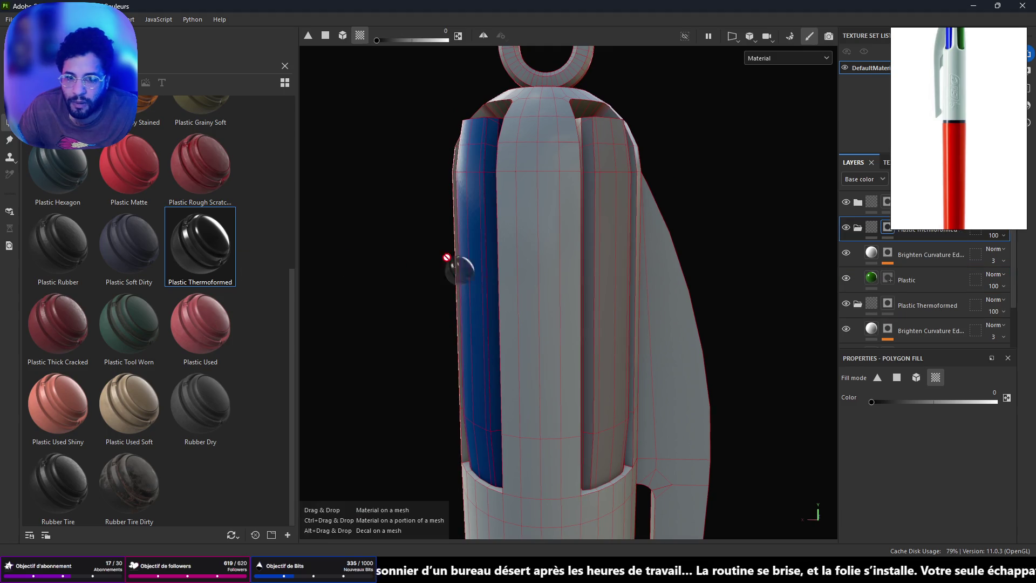
left_click_drag(617, 227, 619, 232)
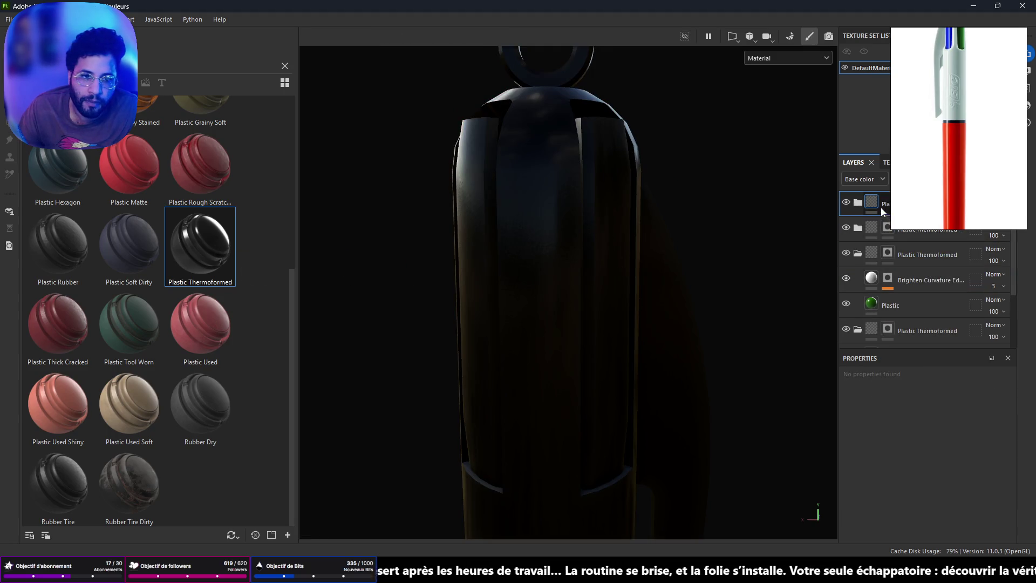
right_click(874, 203)
left_click(914, 223)
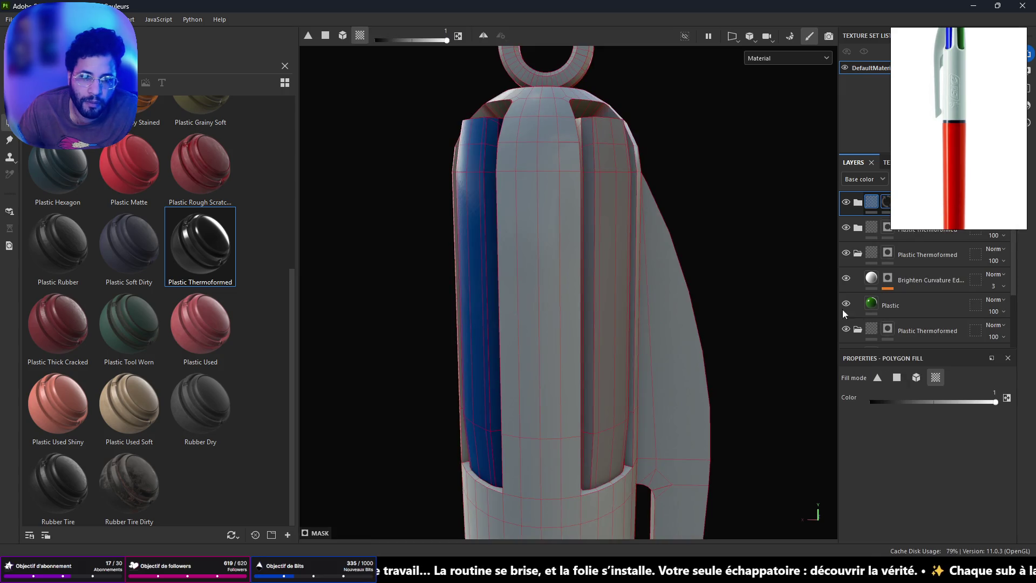
Step: Fill the front slot's inner face strips and small inner faces into the new mask
mouse_move(701, 227)
left_mouse_down("alt")
mouse_move(615, 215)
mouse_move(549, 252)
left_mouse_up("alt")
mouse_move(591, 148)
left_mouse_down("alt")
mouse_move(585, 154)
mouse_move(580, 125)
left_mouse_up("alt")
left_click(567, 117)
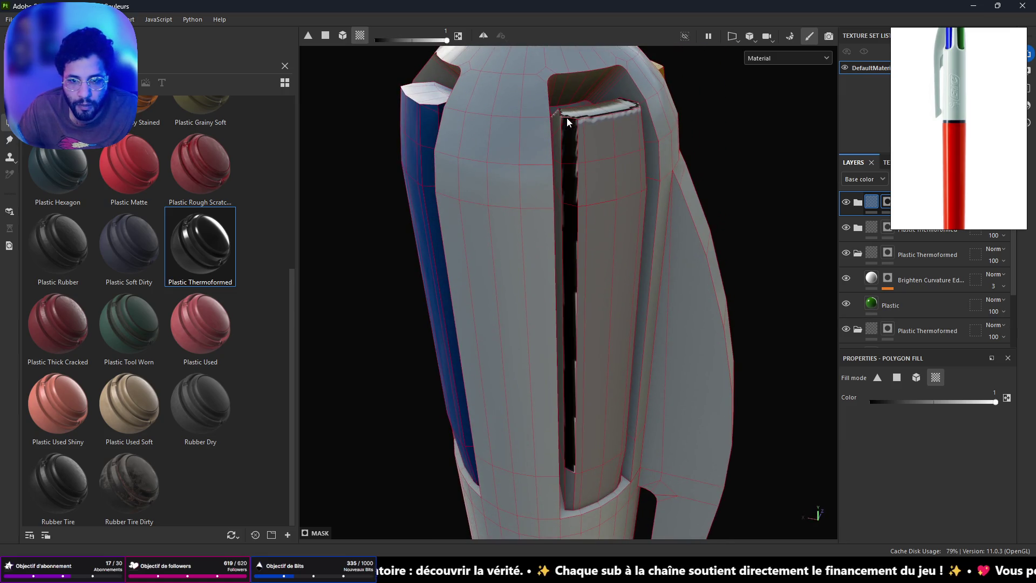
left_click(558, 118)
left_click(590, 146)
mouse_move(630, 203)
left_mouse_down("alt")
mouse_move(479, 236)
mouse_move(642, 148)
mouse_move(599, 255)
mouse_move(623, 189)
left_mouse_up("alt")
left_click(675, 119)
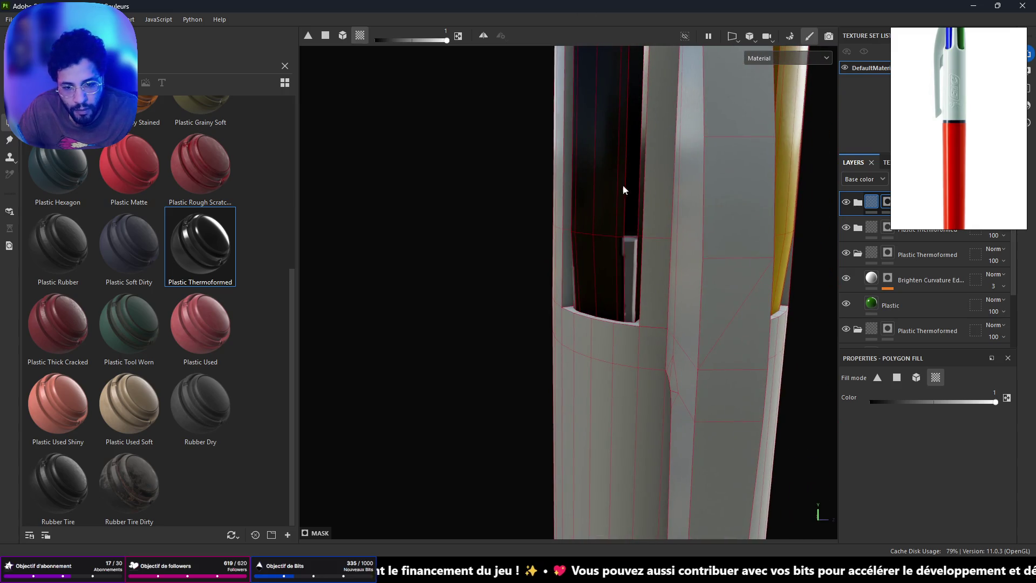
left_click(627, 267)
mouse_move(633, 248)
left_mouse_down("alt")
mouse_move(597, 234)
mouse_move(704, 214)
left_mouse_up("alt")
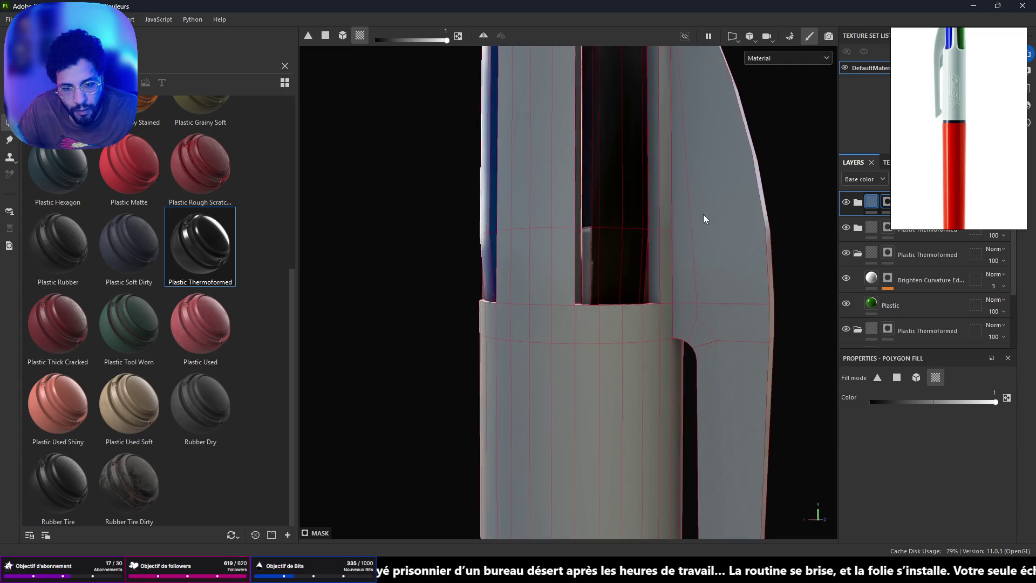
left_click(589, 254)
mouse_move(589, 253)
left_mouse_down("alt")
mouse_move(632, 208)
mouse_move(511, 205)
mouse_move(462, 127)
mouse_move(546, 203)
mouse_move(547, 497)
left_mouse_up("alt")
mouse_move(648, 293)
left_mouse_down("alt")
mouse_move(470, 297)
mouse_move(673, 322)
mouse_move(713, 262)
mouse_move(691, 259)
left_mouse_up("alt")
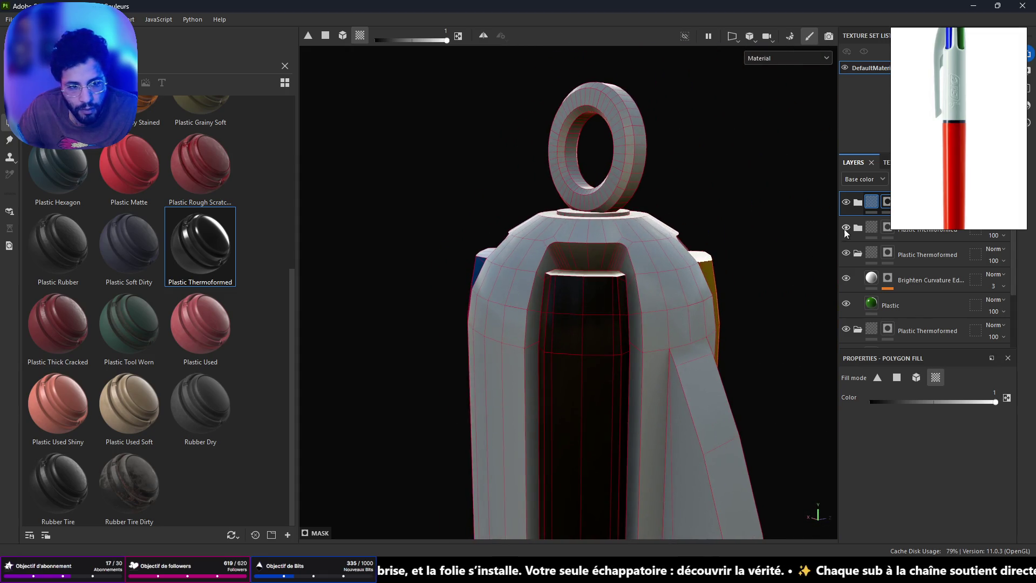
left_click(857, 204)
Step: Set the group's Plastic fill layer base colour to vivid purple 9A00C8
left_click(874, 258)
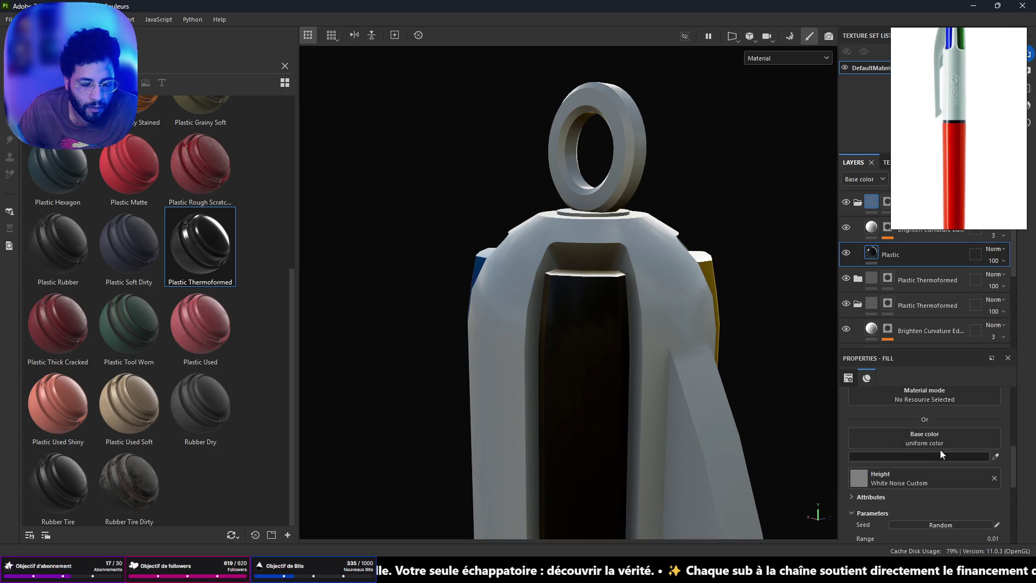
left_click(943, 455)
left_click_drag(963, 384, 966, 297)
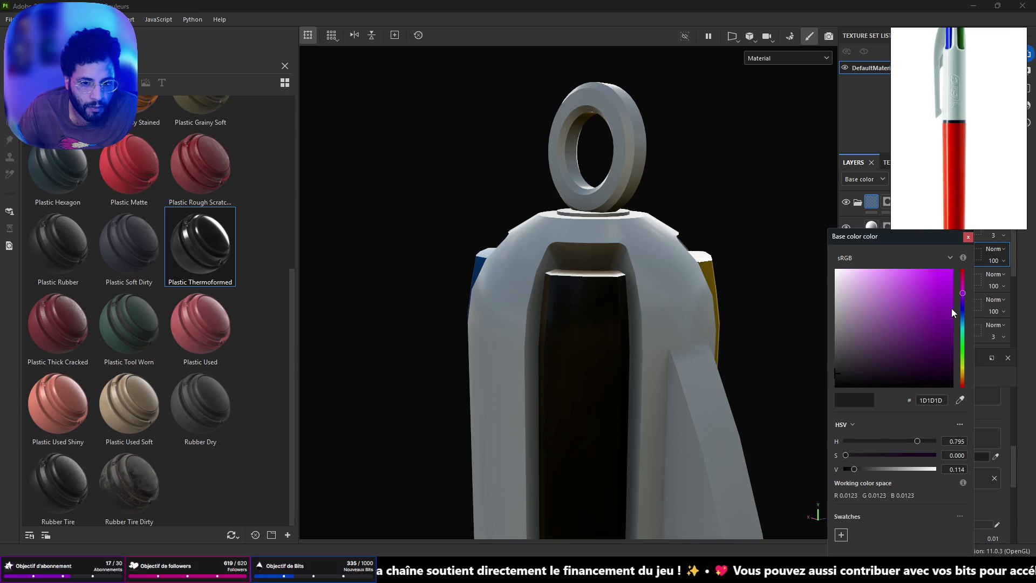
left_click_drag(872, 357, 951, 294)
mouse_move(760, 292)
left_mouse_down("alt")
mouse_move(572, 240)
mouse_move(691, 363)
mouse_move(667, 385)
mouse_move(366, 389)
mouse_move(477, 277)
mouse_move(481, 292)
mouse_move(283, 296)
mouse_move(232, 286)
mouse_move(497, 224)
left_mouse_up("alt")
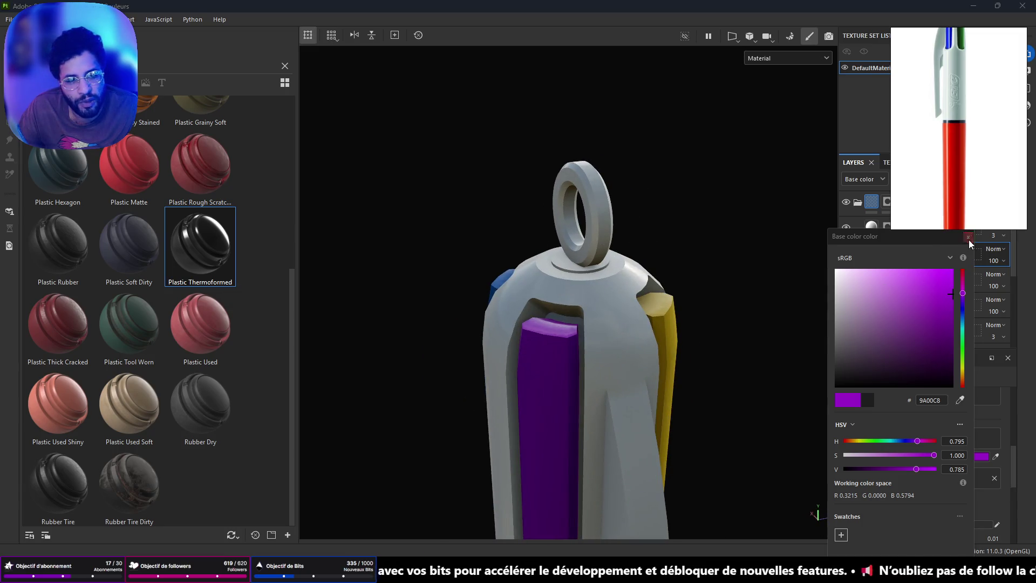
left_click(969, 240)
Step: Drop another plastic material onto the pen as a new layer
scroll(633, 300, "down", 5)
mouse_move(569, 202)
middle_mouse_down("alt")
mouse_move(512, 175)
mouse_move(488, 87)
middle_mouse_up("alt")
scroll(633, 303, "up", 3)
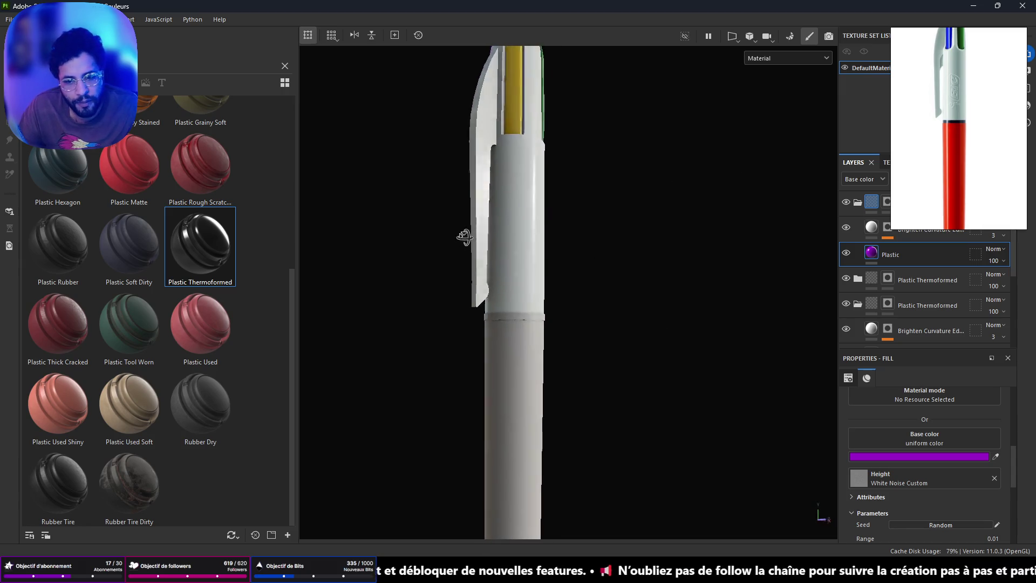
scroll(487, 373, "up", 3)
left_click_drag(148, 222, 478, 329)
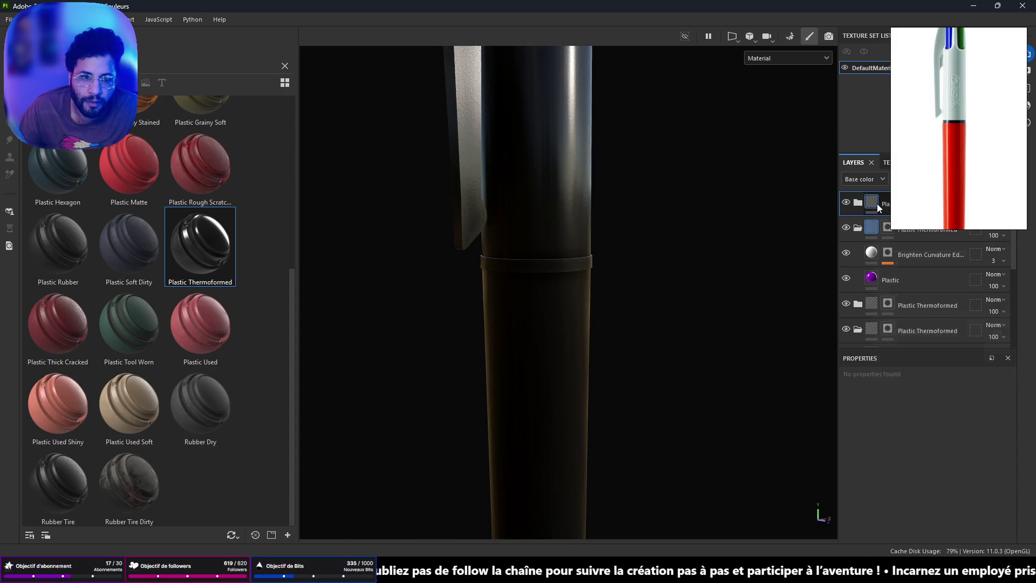
Step: Give the new layer a black polygon-fill mask and fill ring pieces around the barrel, undoing a stray cone fill
right_click(878, 205)
left_click(934, 218)
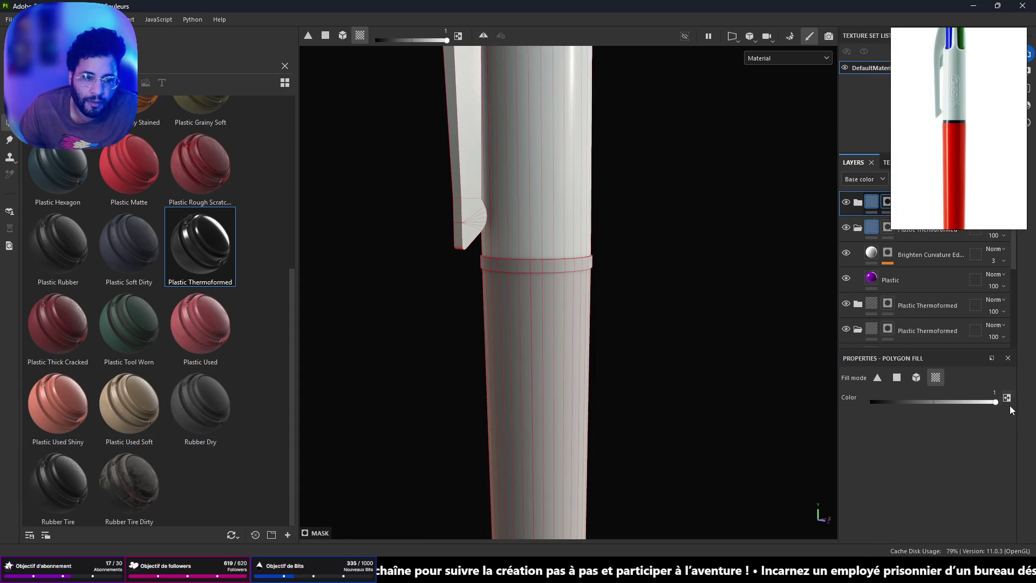
left_click(548, 267)
scroll(540, 265, "up", 3)
left_click(506, 260)
mouse_move(532, 255)
left_mouse_down("alt")
mouse_move(504, 375)
mouse_move(533, 260)
left_mouse_up("alt")
left_click(578, 193)
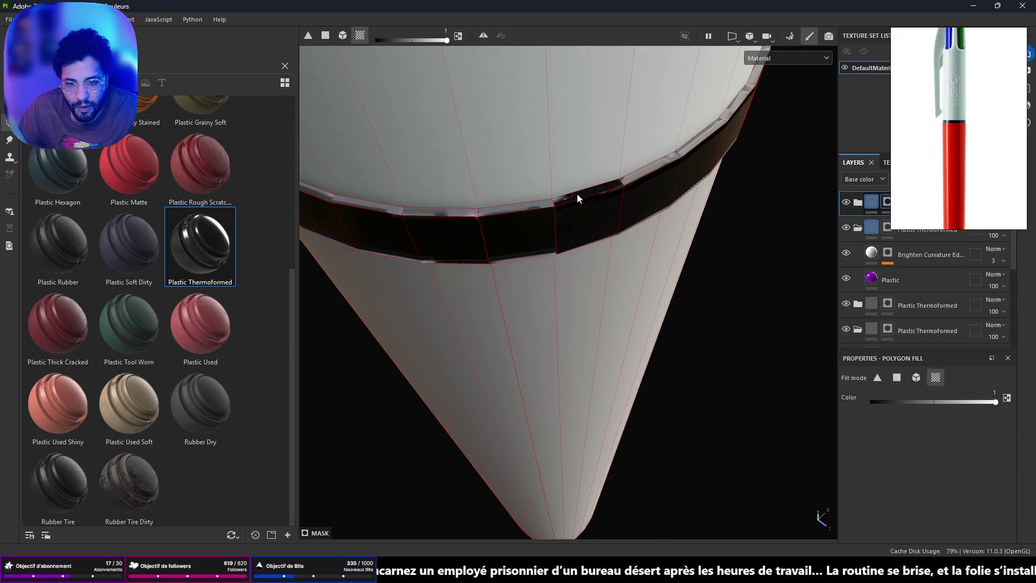
left_click(633, 181)
mouse_move(633, 174)
left_mouse_down("alt")
mouse_move(499, 182)
mouse_move(466, 200)
left_mouse_up("alt")
left_click(491, 199)
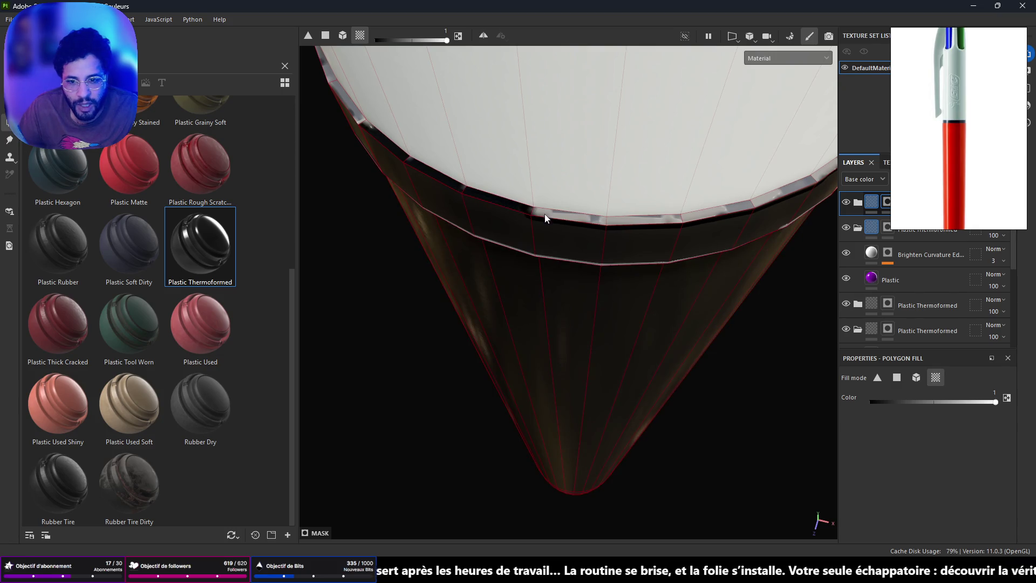
key("ctrl+z")
Step: Fill the ring's top-edge bevel pieces and right-side faces into the mask, undoing one mistaken fill
left_click(522, 208)
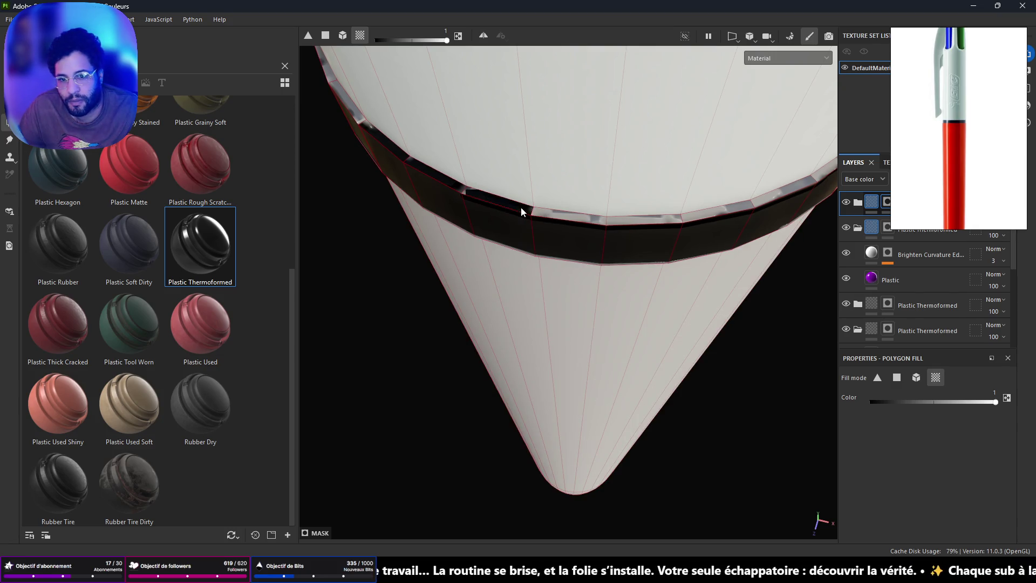
left_click(559, 215)
left_click(642, 218)
left_click(713, 213)
mouse_move(713, 213)
left_mouse_down("alt")
mouse_move(712, 202)
mouse_move(530, 195)
mouse_move(556, 218)
left_mouse_up("alt")
key("ctrl+z")
key("ctrl+z")
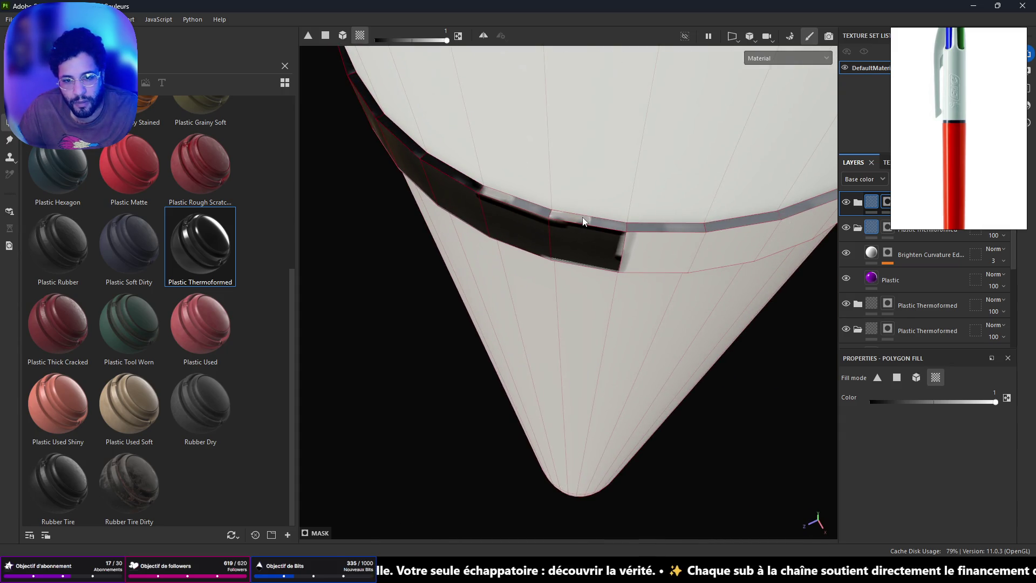
left_click(526, 206)
left_click(595, 220)
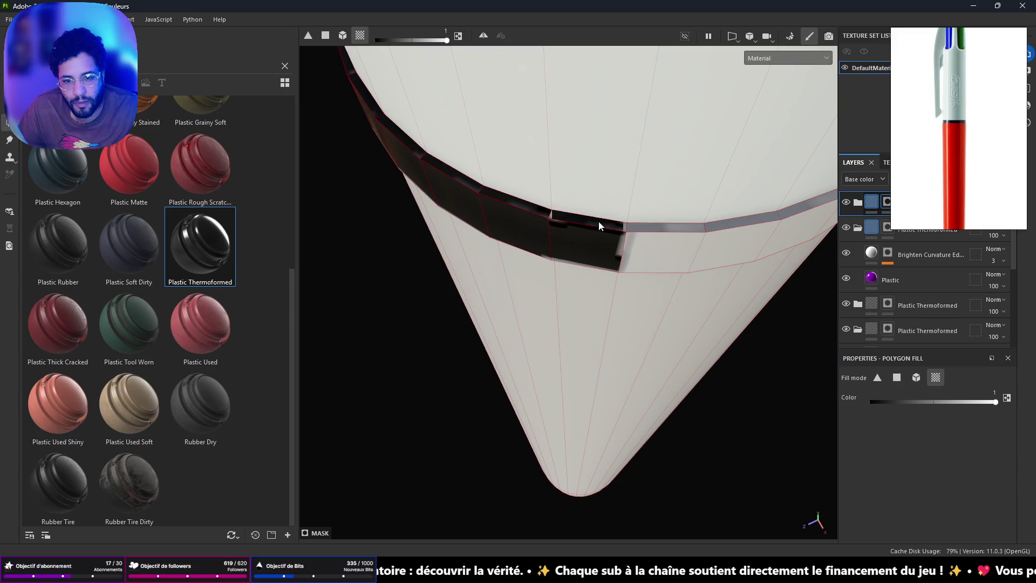
left_click(652, 231)
left_click(656, 249)
mouse_move(656, 250)
left_mouse_down("alt")
mouse_move(596, 239)
mouse_move(449, 278)
left_mouse_up("alt")
Step: Fill the remaining pale bevel faces along the ring's upper edge
left_click(494, 263)
mouse_move(574, 252)
left_mouse_down("alt")
mouse_move(592, 229)
mouse_move(251, 371)
left_mouse_up("alt")
left_click(381, 320)
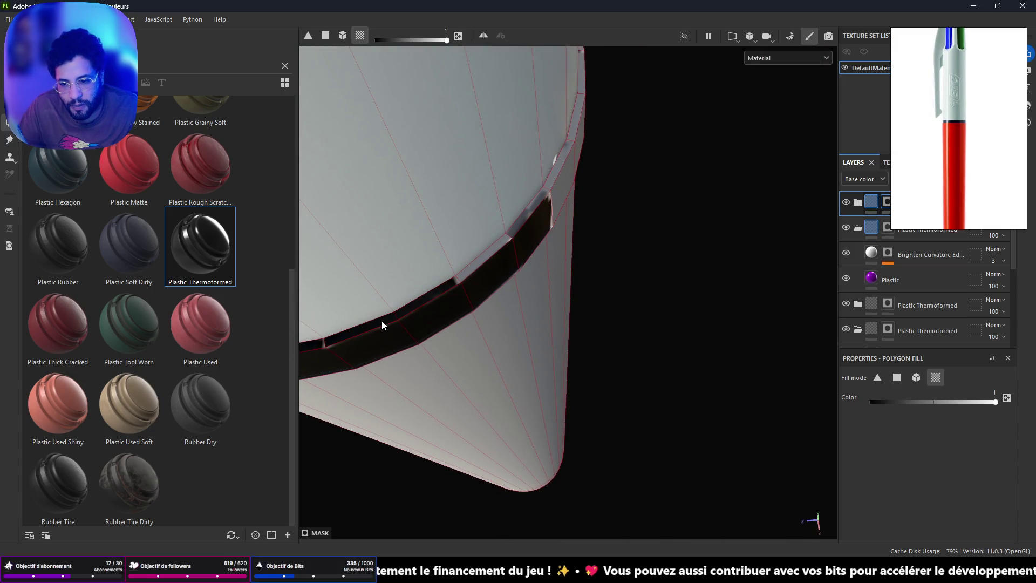
left_click(461, 277)
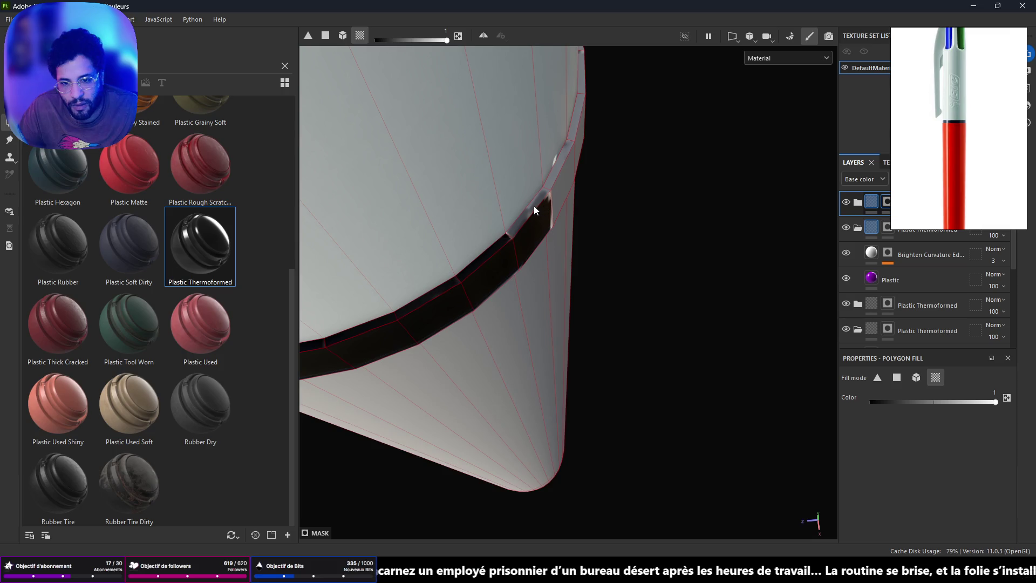
mouse_move(540, 200)
left_mouse_down("alt")
mouse_move(477, 199)
mouse_move(474, 229)
mouse_move(491, 229)
left_mouse_up("alt")
left_click(491, 229)
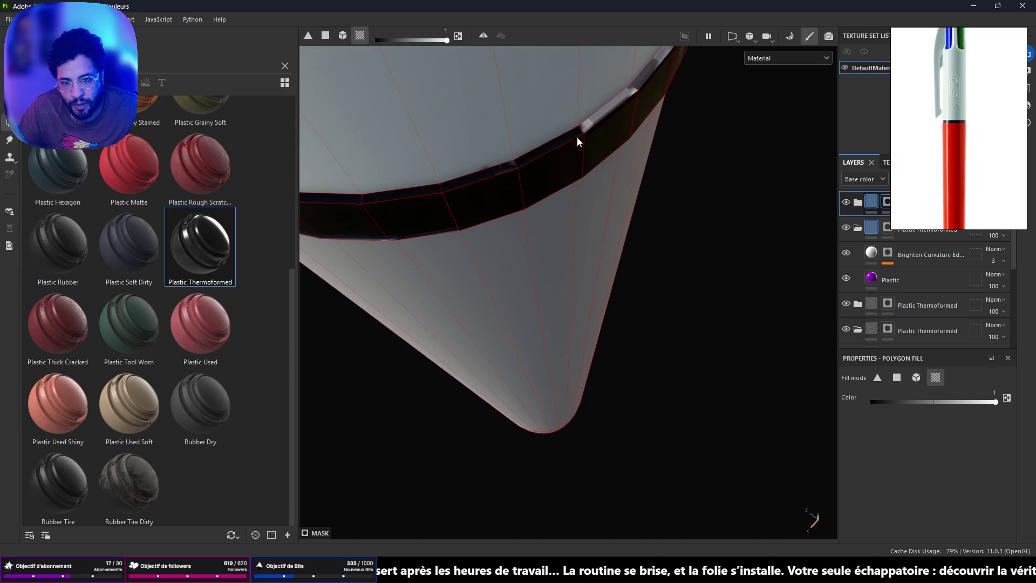
mouse_move(613, 157)
left_mouse_down("alt")
mouse_move(564, 189)
mouse_move(568, 254)
mouse_move(497, 227)
mouse_move(387, 248)
mouse_move(650, 245)
mouse_move(473, 369)
left_mouse_up("alt")
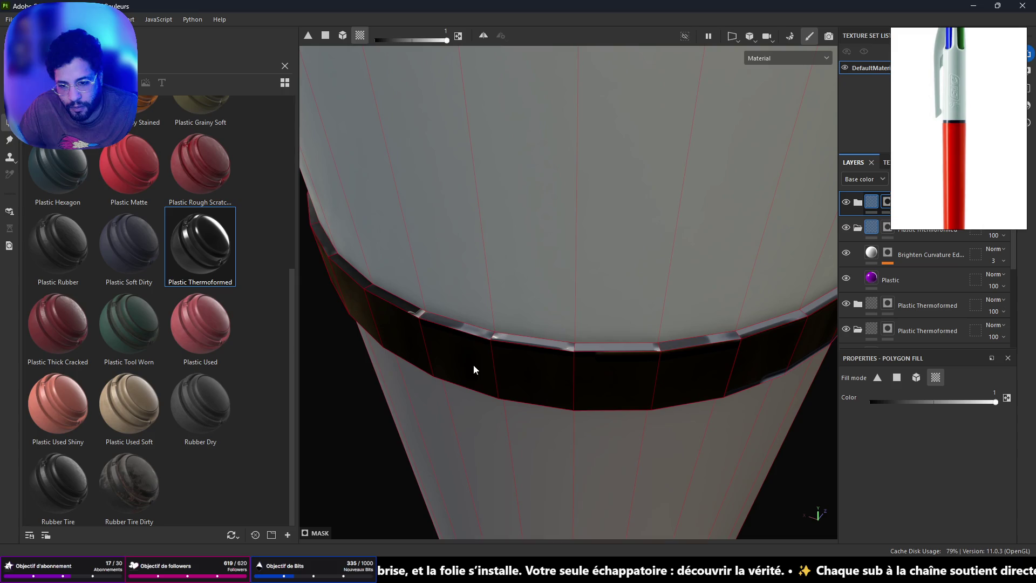
mouse_move(471, 326)
left_mouse_down()
mouse_move(455, 325)
mouse_move(549, 342)
left_mouse_up()
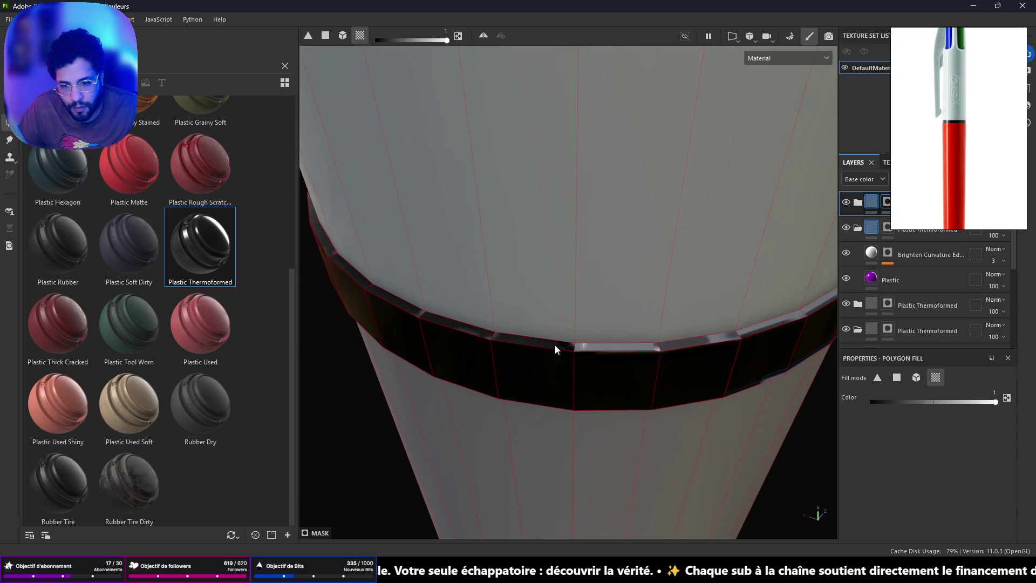
left_click(611, 354)
left_click(691, 341)
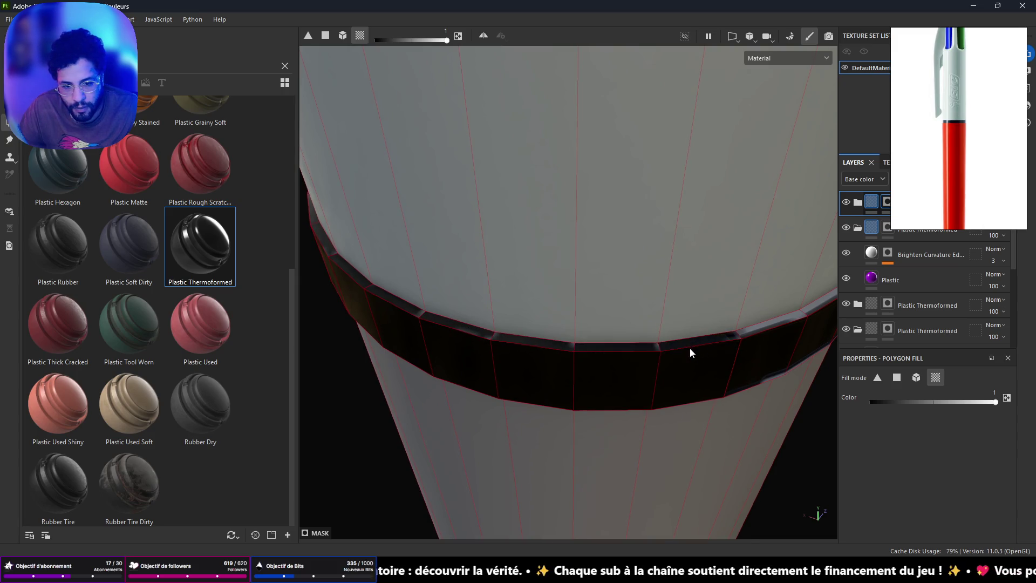
left_click_drag(693, 347, 429, 378, "alt")
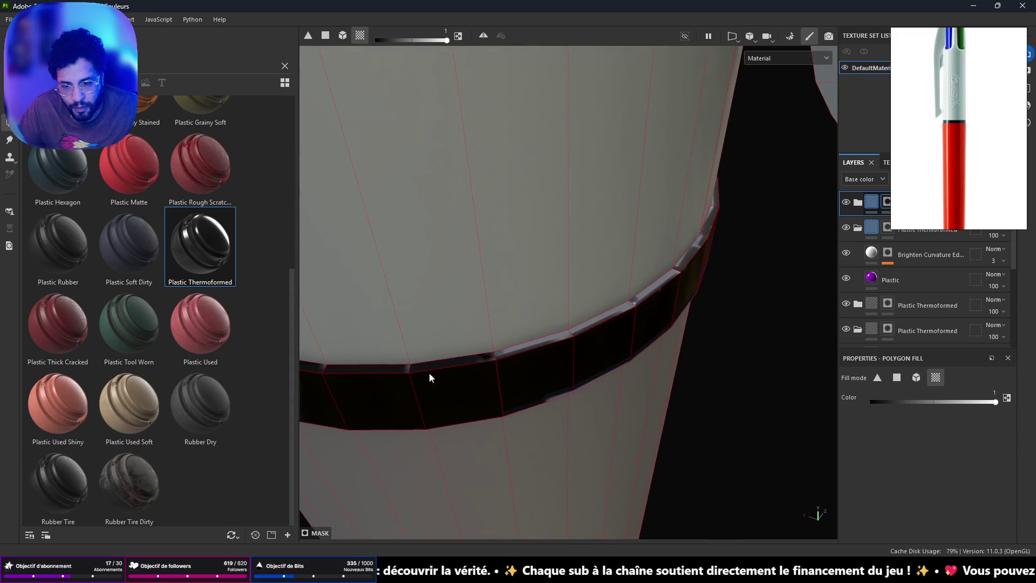
left_click(545, 341)
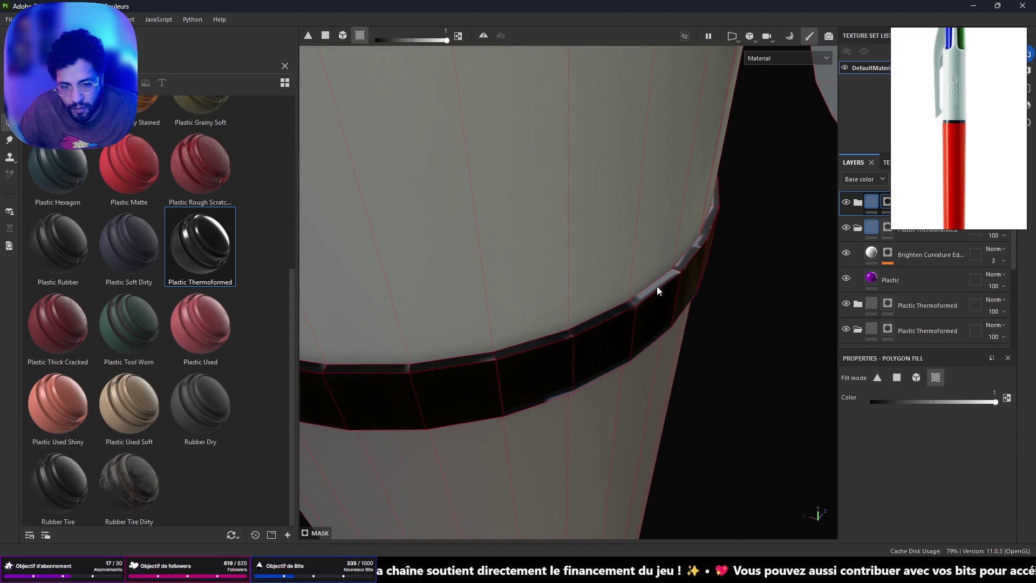
Step: Fill the first polygons of the thin strip under the dark ring, including the piece near the clip
mouse_move(653, 291)
left_mouse_down("alt")
mouse_move(507, 305)
mouse_move(442, 280)
mouse_move(598, 330)
mouse_move(697, 330)
mouse_move(511, 347)
mouse_move(655, 303)
mouse_move(678, 285)
mouse_move(646, 266)
mouse_move(512, 300)
left_mouse_up("alt")
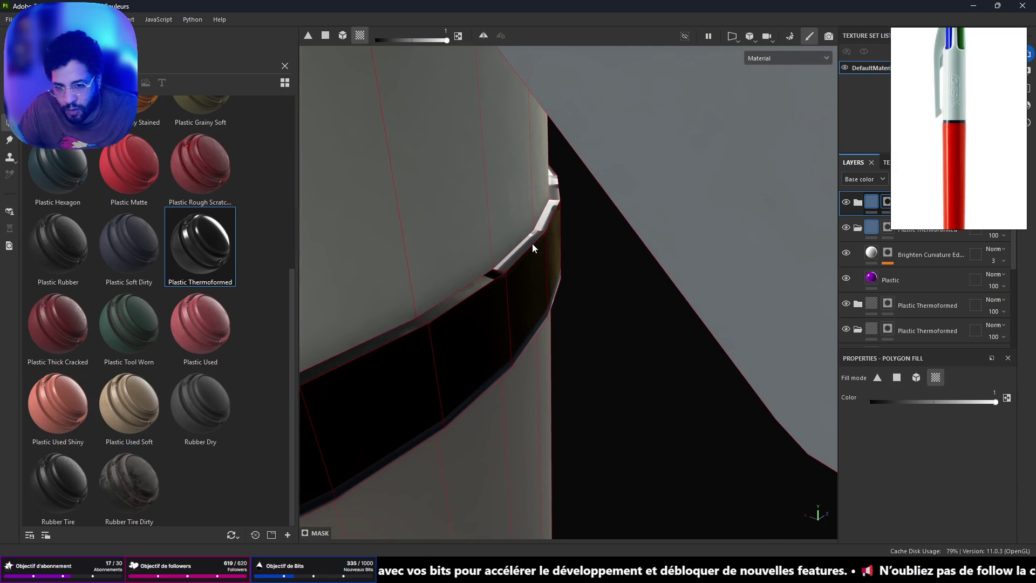
mouse_move(534, 237)
left_mouse_down("alt")
mouse_move(612, 209)
mouse_move(355, 212)
mouse_move(685, 289)
mouse_move(134, 287)
mouse_move(470, 333)
left_mouse_up("alt")
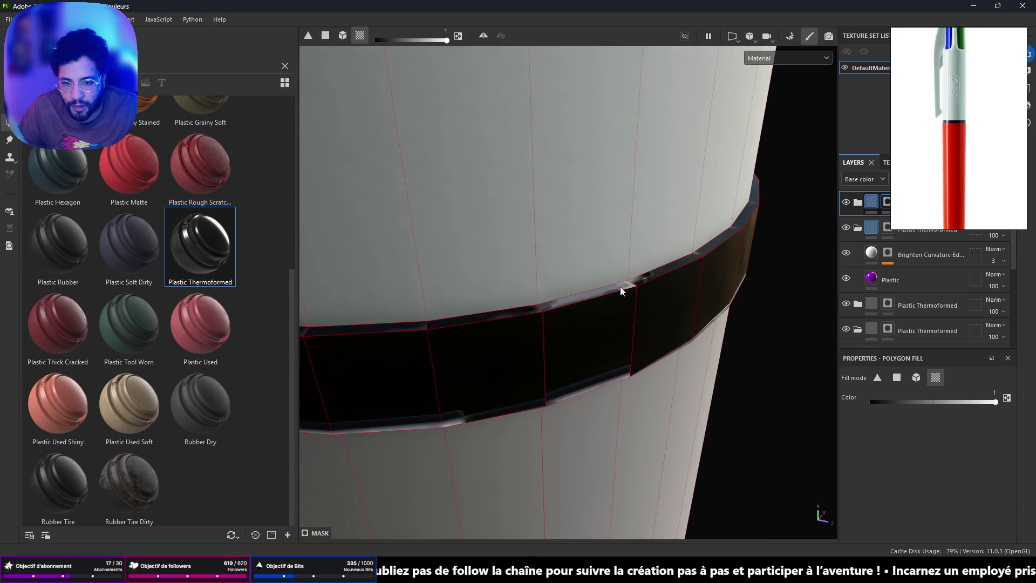
mouse_move(621, 287)
left_mouse_down("alt")
mouse_move(624, 351)
mouse_move(588, 409)
mouse_move(529, 129)
left_mouse_up("alt")
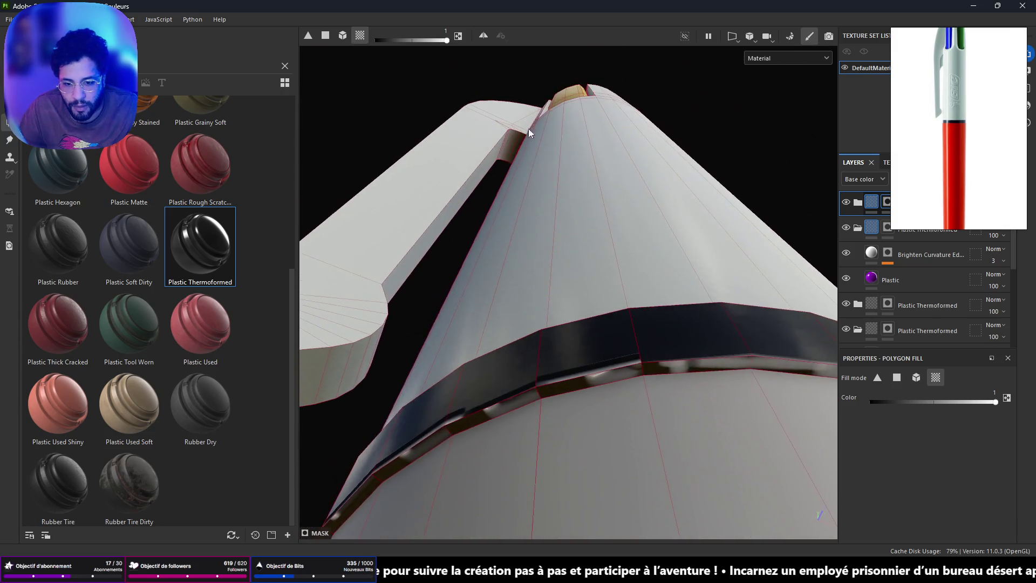
left_click(636, 374)
mouse_move(508, 406)
left_mouse_down("alt")
mouse_move(588, 358)
mouse_move(745, 180)
mouse_move(694, 252)
left_mouse_up("alt")
left_click(613, 261)
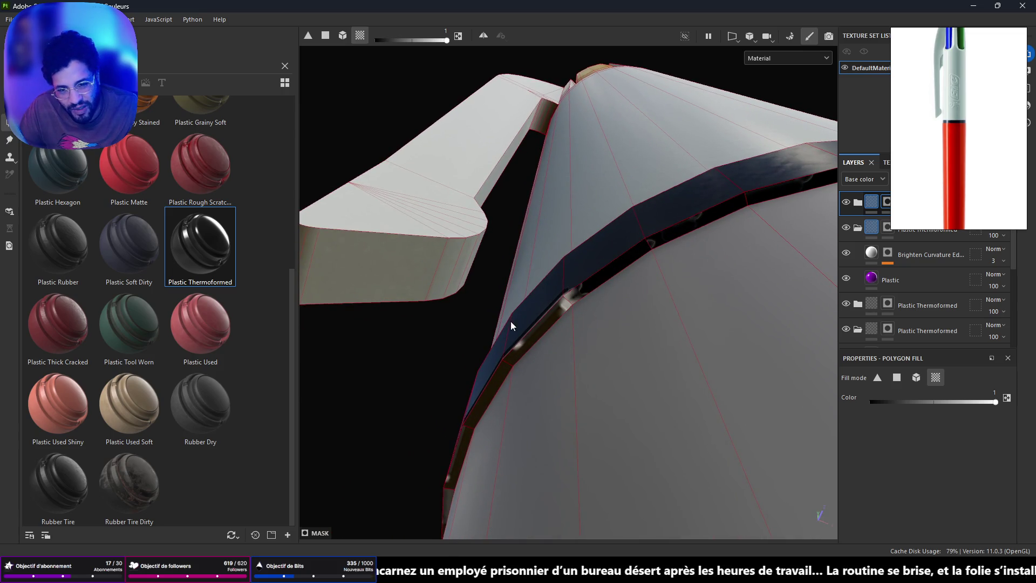
left_click(527, 338)
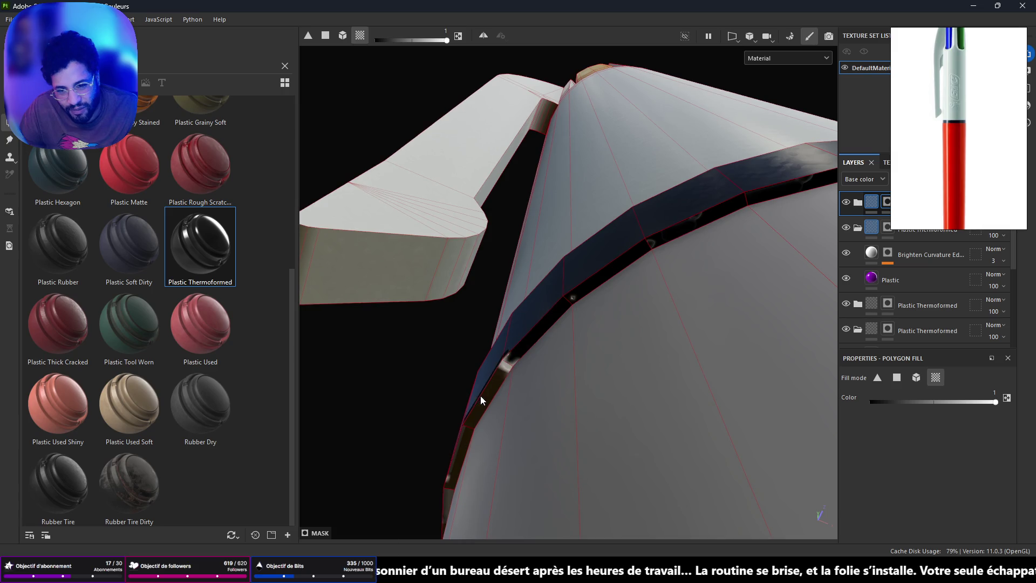
left_click_drag(481, 397, 629, 206, "alt")
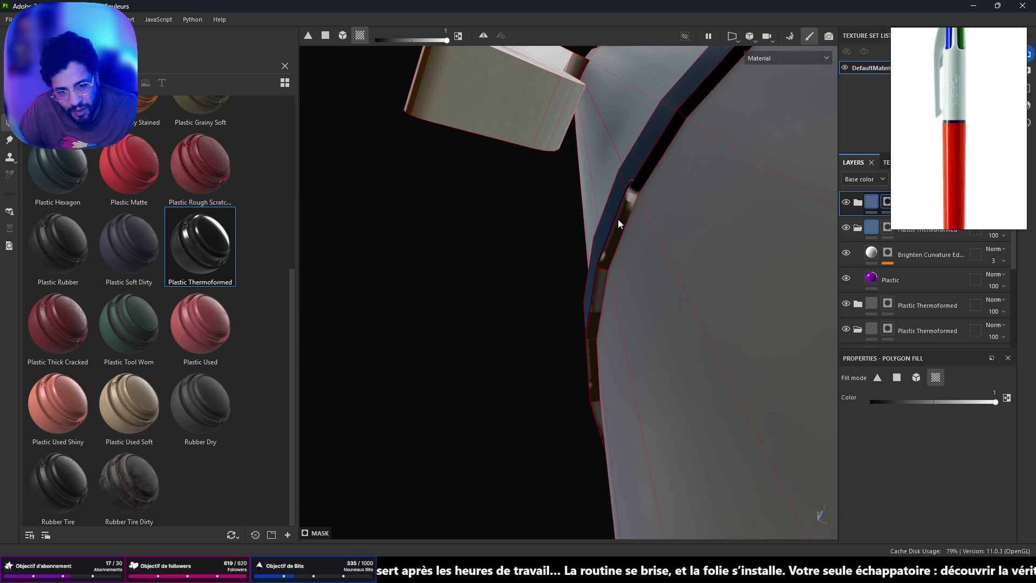
left_click(618, 218)
Step: Fill the remaining ring-strip polygons around the pen and switch the mask fill value to black
left_click_drag(590, 312, 674, 244, "alt")
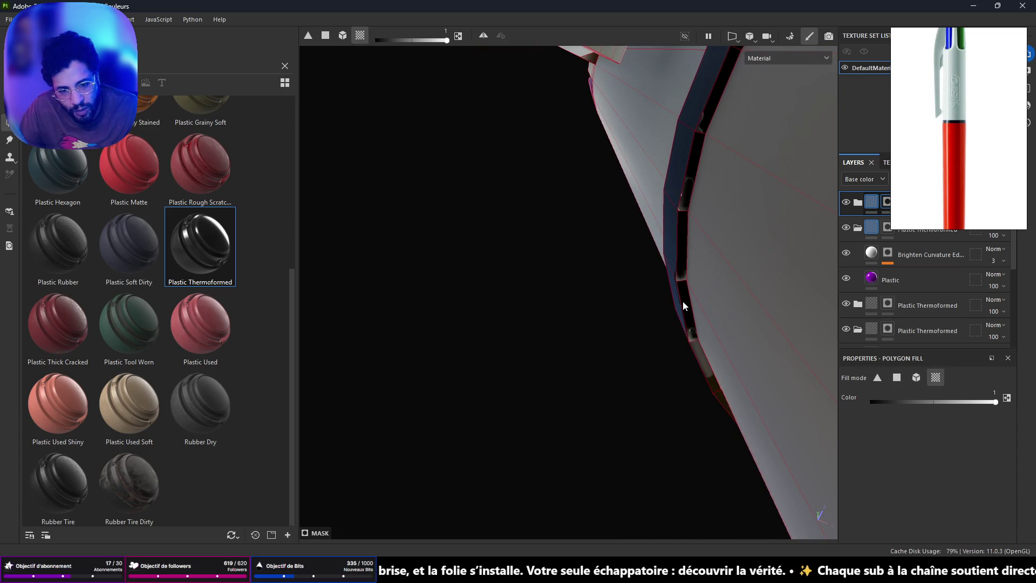
mouse_move(701, 362)
left_mouse_down("alt")
mouse_move(678, 311)
mouse_move(713, 233)
mouse_move(624, 451)
left_mouse_up("alt")
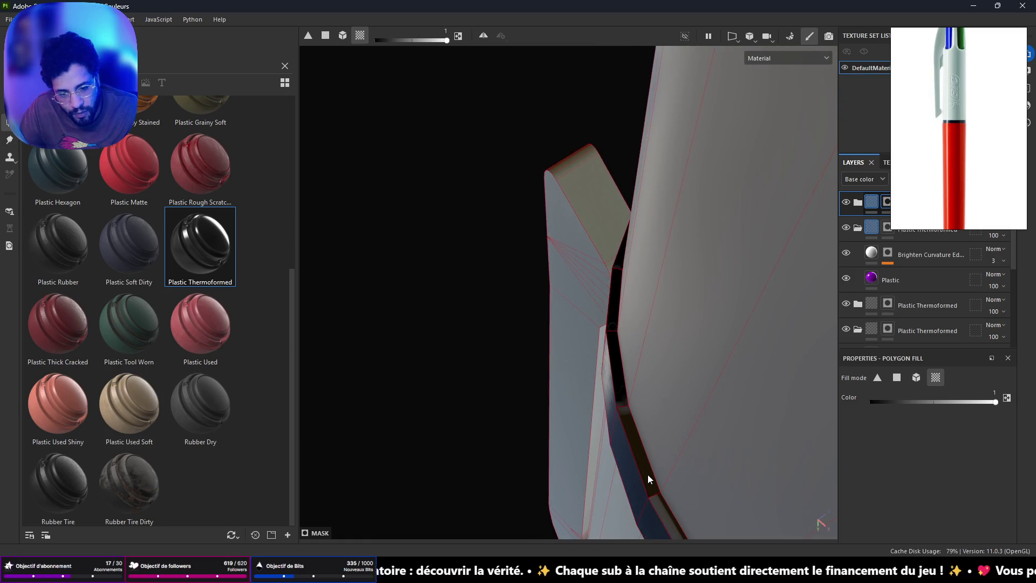
mouse_move(630, 441)
left_mouse_down("alt")
mouse_move(658, 485)
mouse_move(661, 519)
mouse_move(686, 460)
left_mouse_up("alt")
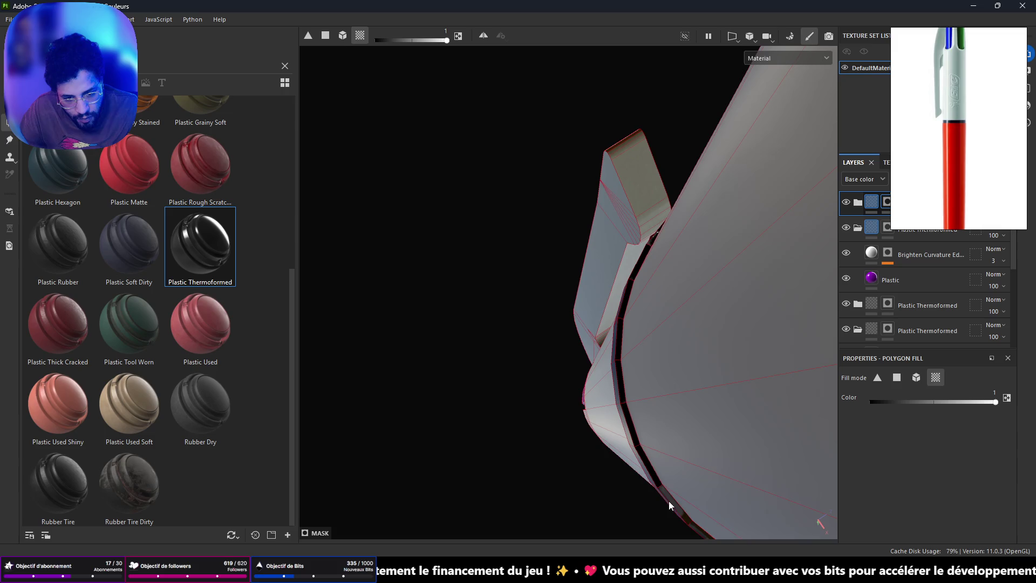
mouse_move(680, 498)
left_mouse_down("alt")
mouse_move(613, 363)
mouse_move(463, 154)
left_mouse_up("alt")
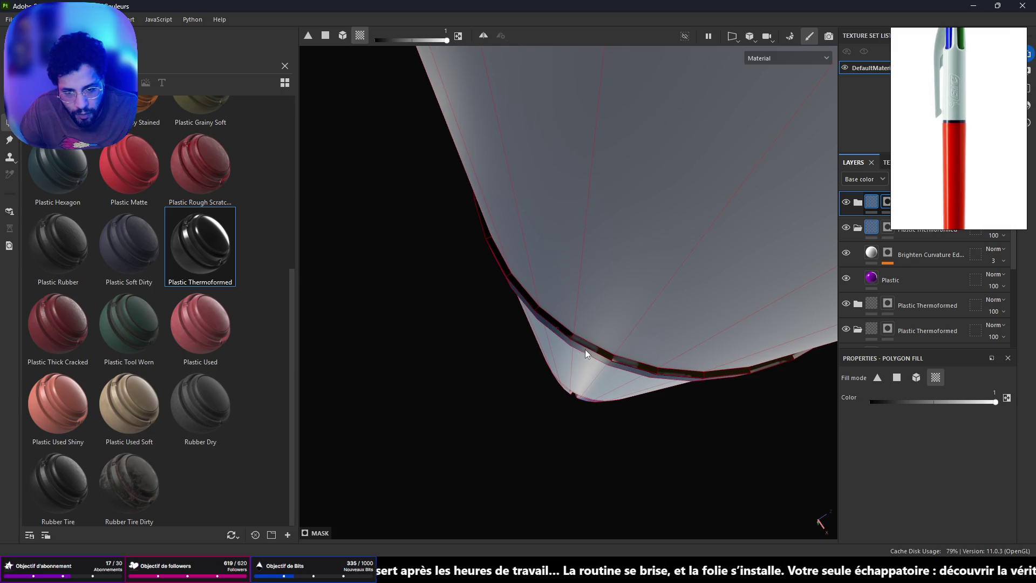
mouse_move(589, 345)
left_mouse_down("alt")
mouse_move(636, 378)
mouse_move(659, 373)
mouse_move(478, 339)
mouse_move(680, 347)
mouse_move(335, 310)
left_mouse_up("alt")
left_click_drag(747, 259, 528, 362, "alt")
left_click(528, 361)
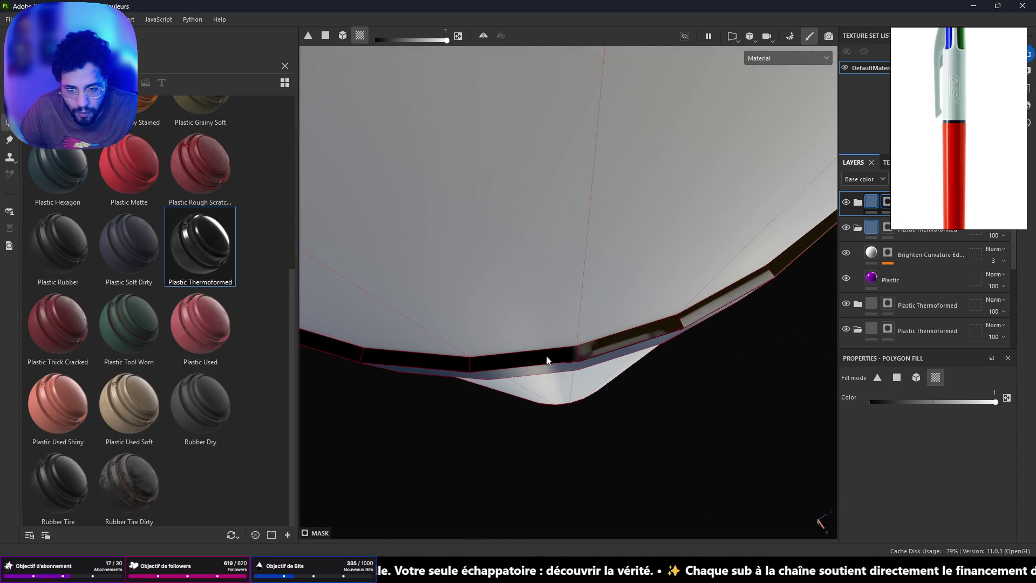
left_click(663, 327)
left_click(727, 297)
mouse_move(730, 294)
left_mouse_down("alt")
mouse_move(763, 286)
mouse_move(731, 259)
mouse_move(699, 294)
mouse_move(324, 231)
left_mouse_up("alt")
scroll(428, 287, "up", 2)
mouse_move(427, 291)
left_mouse_down("alt")
mouse_move(427, 324)
mouse_move(581, 326)
mouse_move(656, 309)
mouse_move(761, 258)
mouse_move(569, 332)
mouse_move(467, 329)
mouse_move(751, 308)
mouse_move(577, 317)
mouse_move(611, 297)
mouse_move(508, 348)
mouse_move(535, 332)
mouse_move(543, 389)
mouse_move(541, 95)
mouse_move(591, 132)
mouse_move(695, 129)
mouse_move(676, 374)
mouse_move(674, 308)
mouse_move(989, 474)
left_mouse_up("alt")
left_click_drag(993, 403, 646, 427)
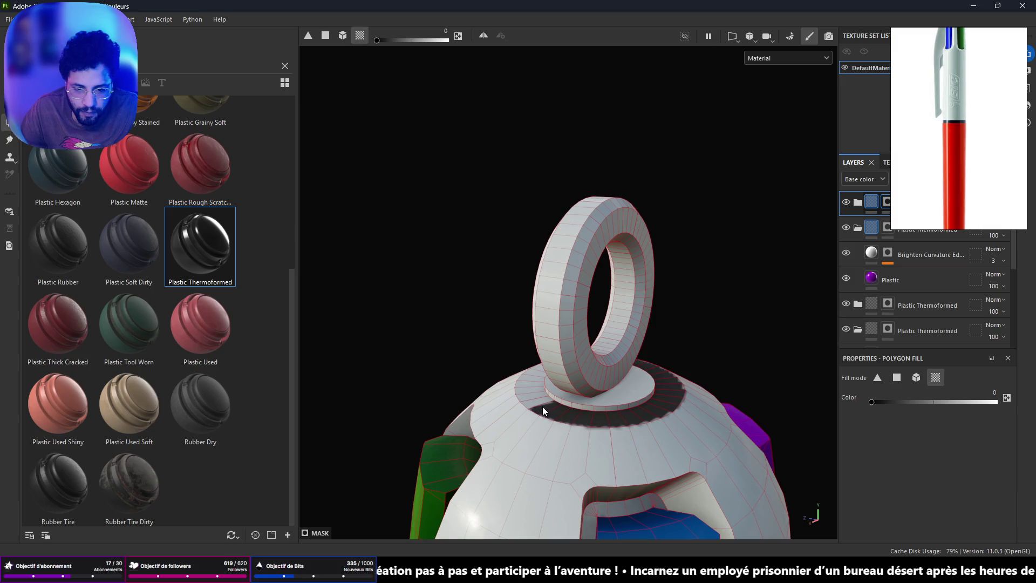
Step: Drop Plastic Thermoformed onto the pen as a new top layer and add a black mask
mouse_move(526, 351)
left_mouse_down("alt")
mouse_move(476, 425)
mouse_move(807, 415)
mouse_move(574, 435)
left_mouse_up("alt")
mouse_move(574, 435)
middle_mouse_down("alt")
mouse_move(518, 157)
mouse_move(538, 123)
mouse_move(506, 87)
middle_mouse_up("alt")
mouse_move(473, 227)
left_mouse_down("alt")
mouse_move(569, 150)
mouse_move(603, 201)
mouse_move(620, 183)
left_mouse_up("alt")
left_click_drag(233, 258, 480, 317)
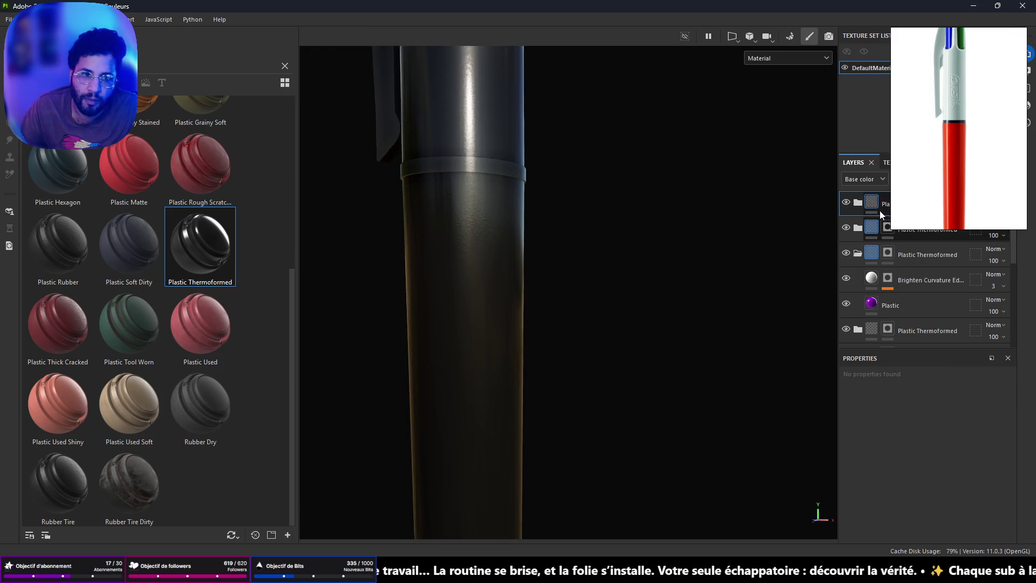
right_click(876, 206)
left_click(906, 228)
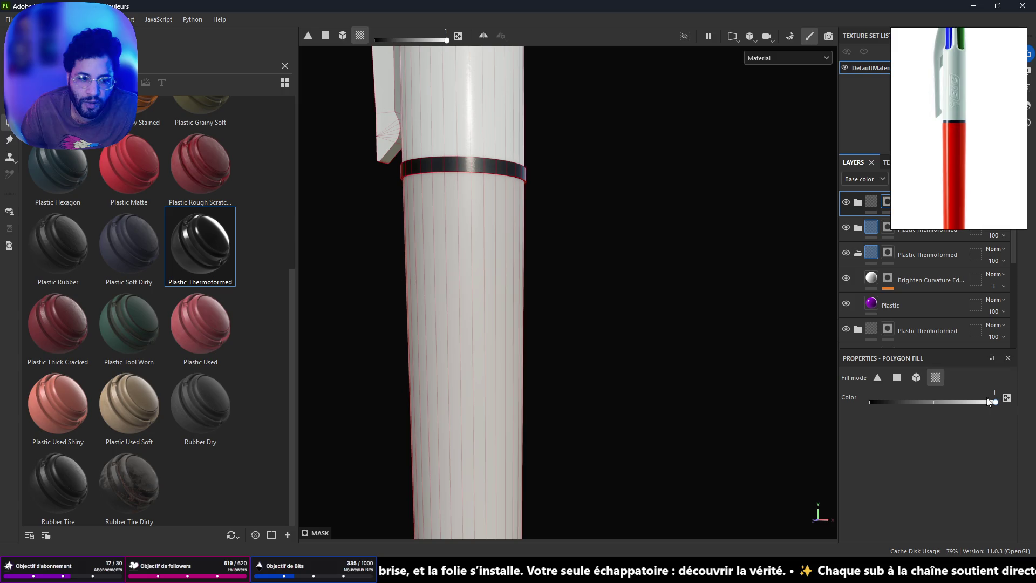
Step: Rectangle-select the lower barrel polygons into the new layer's mask
scroll(552, 336, "down", 2)
scroll(556, 318, "down", 3)
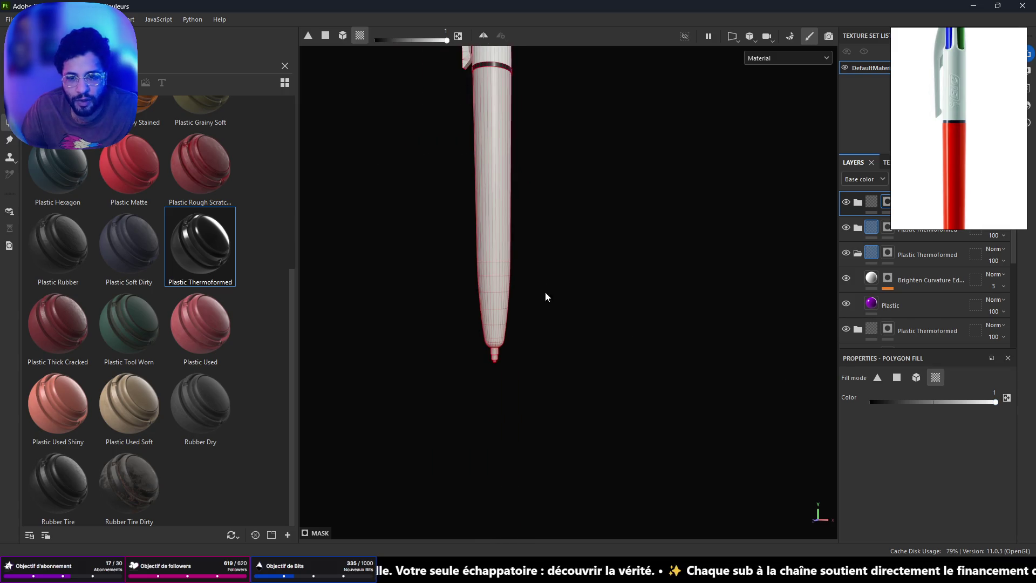
mouse_move(439, 111)
left_mouse_down()
mouse_move(530, 219)
mouse_move(571, 295)
mouse_move(468, 194)
mouse_move(712, 162)
mouse_move(435, 409)
mouse_move(441, 39)
mouse_move(432, 151)
left_mouse_up()
scroll(460, 102, "up", 3)
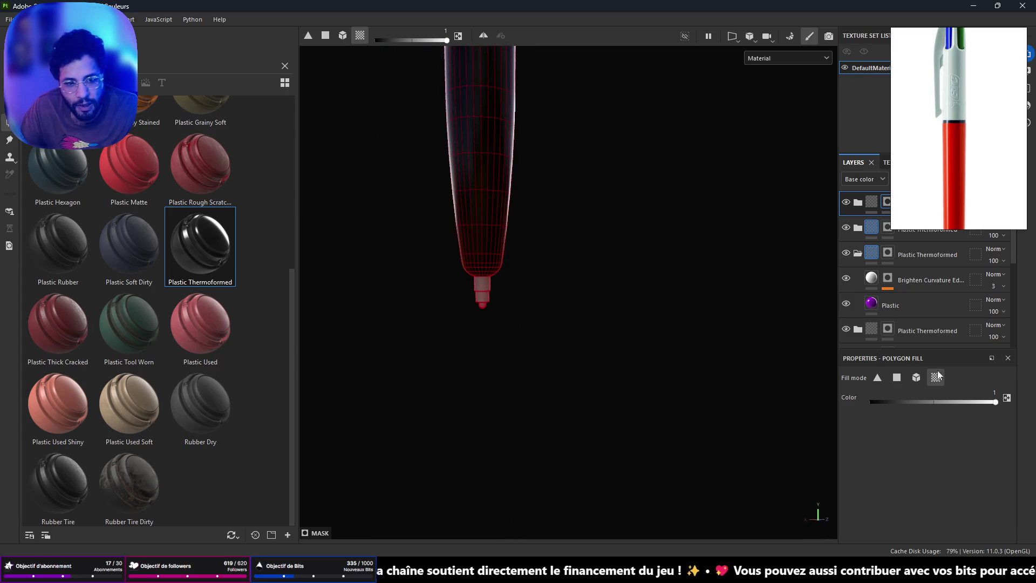
left_click(858, 202)
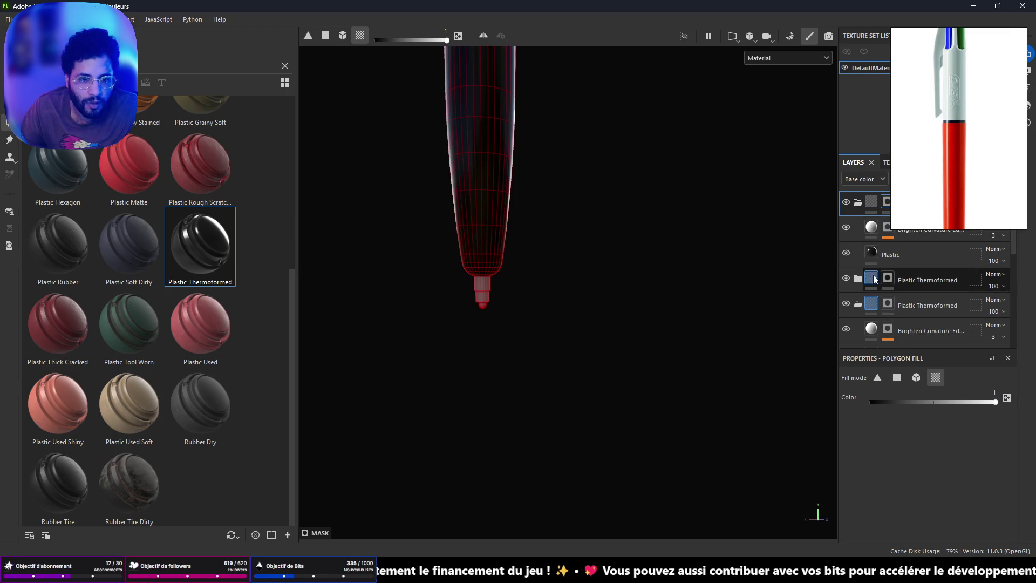
Step: Eyedrop a green from the screen as the new group's Plastic base colour
left_click(890, 254)
left_click(996, 457)
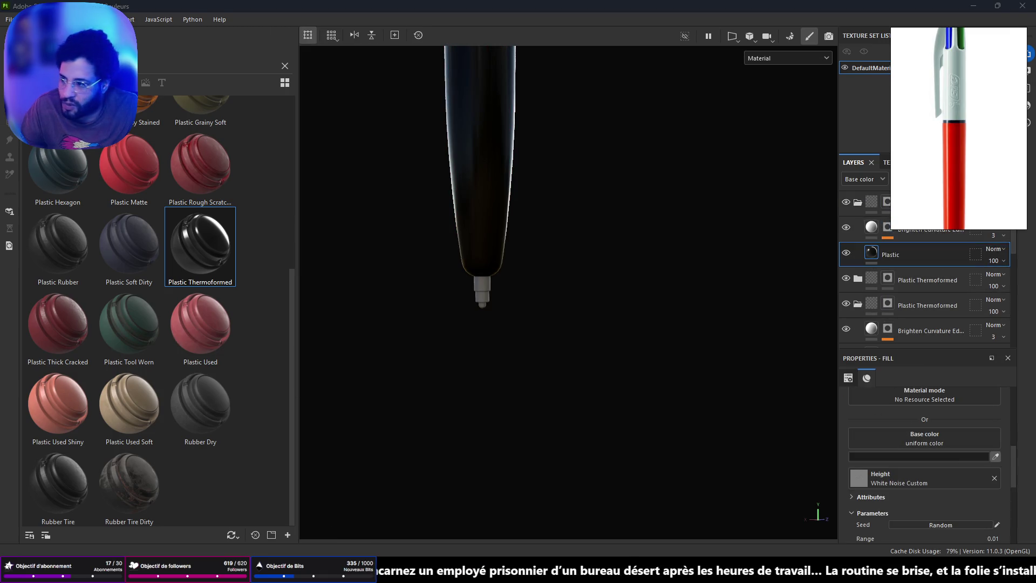
left_click(954, 43)
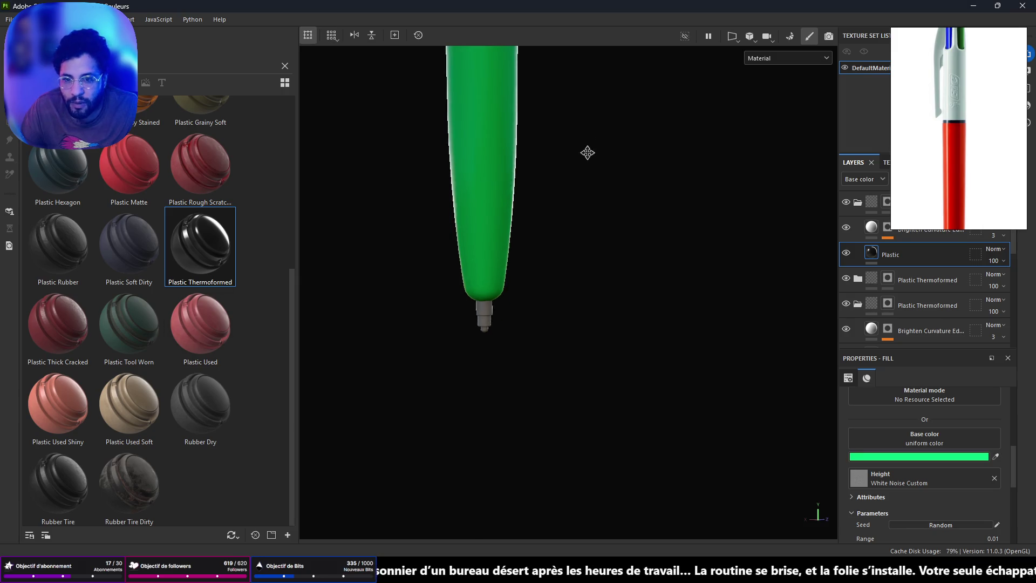
scroll(609, 291, "down", 5)
mouse_move(530, 230)
left_mouse_down("alt")
mouse_move(777, 249)
mouse_move(583, 178)
mouse_move(646, 171)
mouse_move(693, 90)
mouse_move(599, 141)
left_mouse_up("alt")
scroll(487, 241, "up", 6)
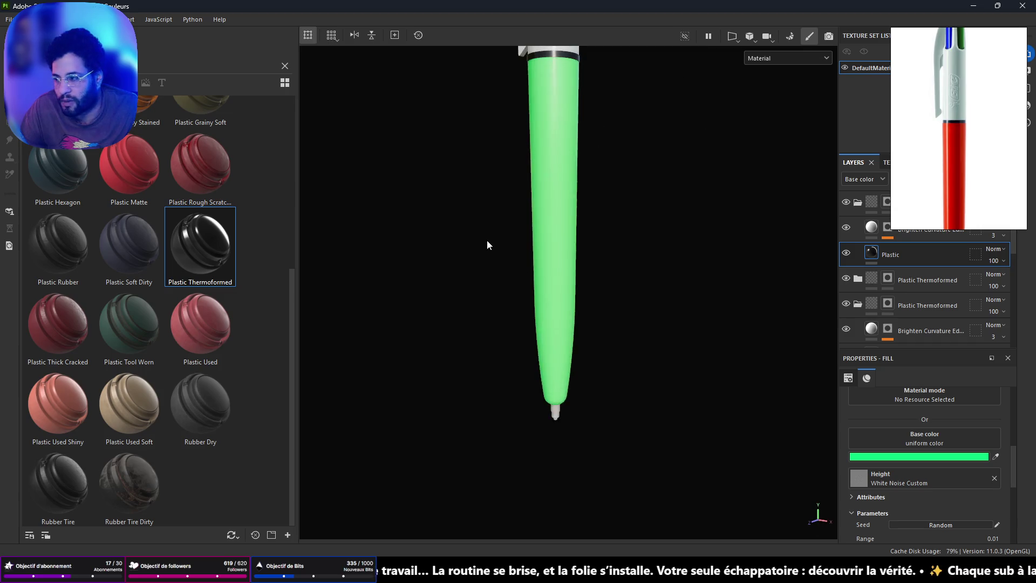
scroll(546, 248, "down", 3)
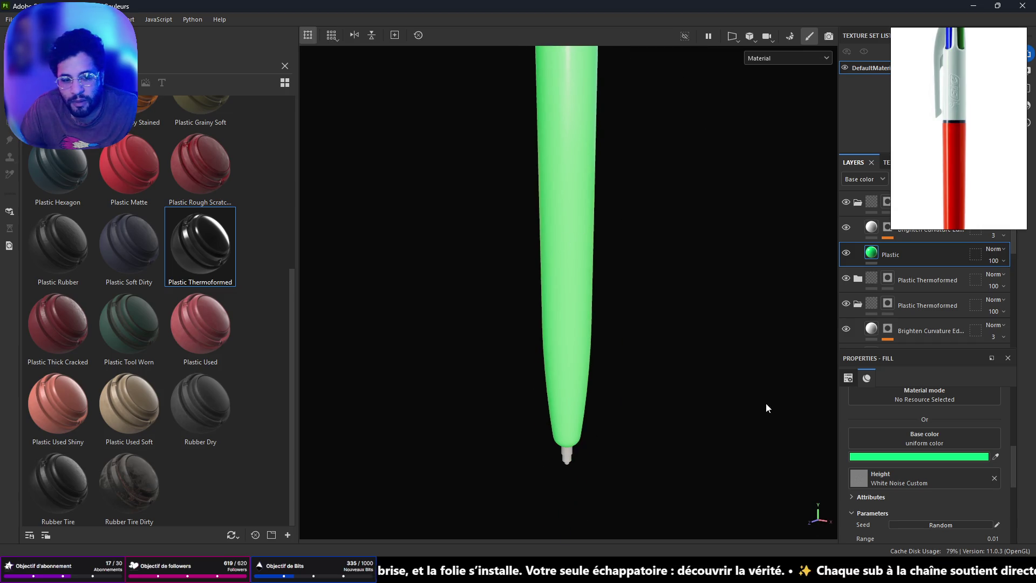
mouse_move(623, 174)
middle_mouse_down("alt")
mouse_move(587, 456)
mouse_move(578, 363)
mouse_move(563, 369)
middle_mouse_up("alt")
scroll(578, 363, "down", 3)
mouse_move(564, 369)
left_mouse_down("alt")
mouse_move(652, 287)
mouse_move(653, 203)
mouse_move(613, 317)
mouse_move(440, 315)
mouse_move(302, 297)
mouse_move(308, 306)
mouse_move(37, 297)
mouse_move(9, 352)
mouse_move(469, 357)
mouse_move(578, 324)
left_mouse_up("alt")
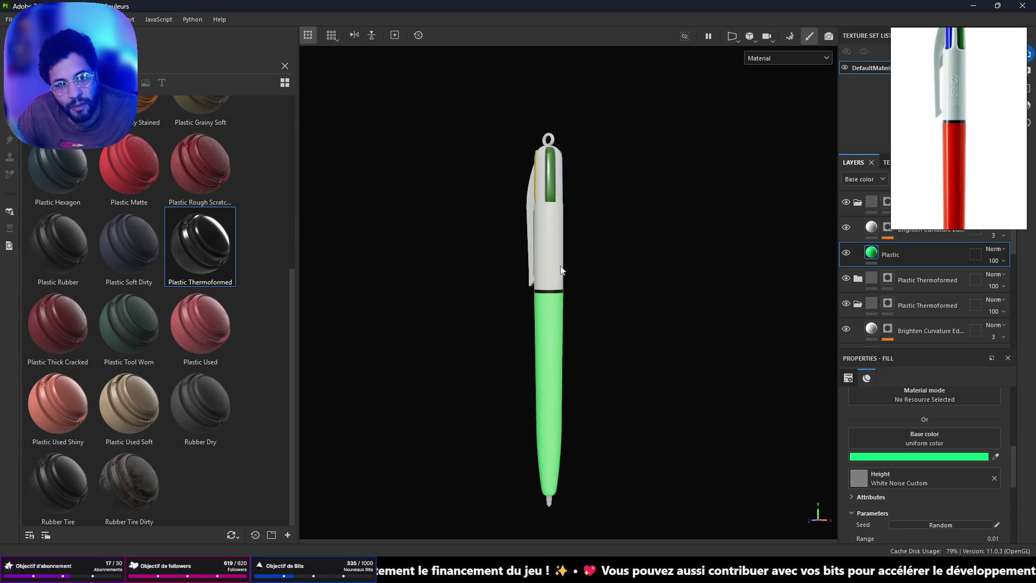
scroll(562, 270, "up", 5)
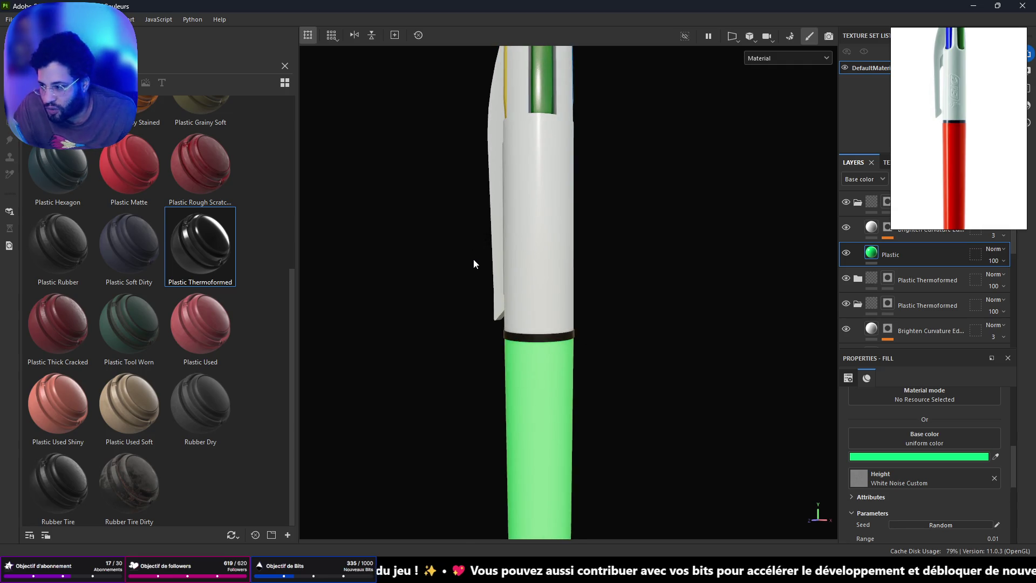
mouse_move(599, 189)
left_mouse_down("alt")
mouse_move(538, 356)
mouse_move(551, 300)
left_mouse_up("alt")
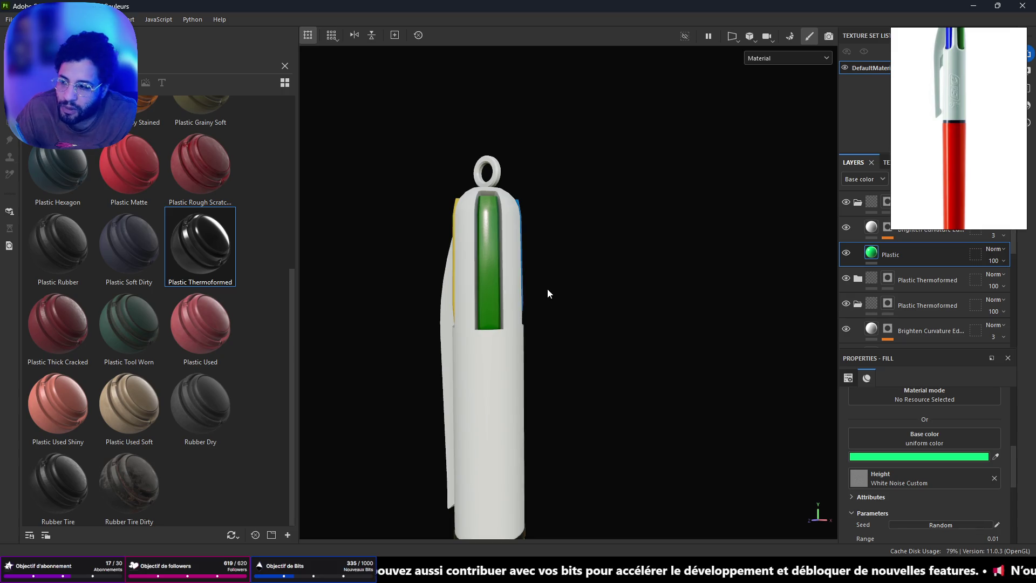
middle_click_drag(545, 395, 495, 81, "alt")
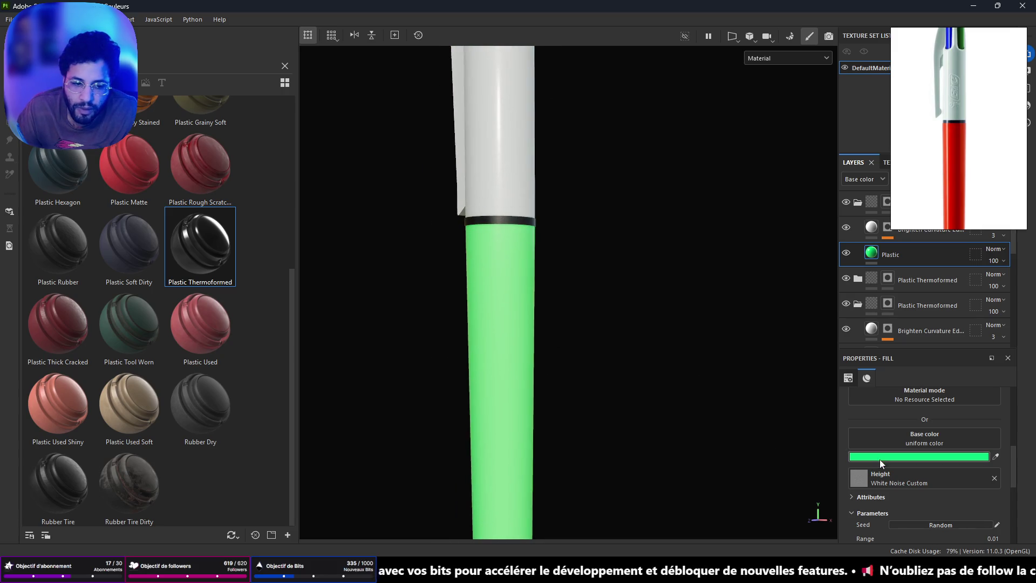
Step: Lower the green's saturation to 0.895 and value to 0.772, giving 15C66A
left_click(880, 458)
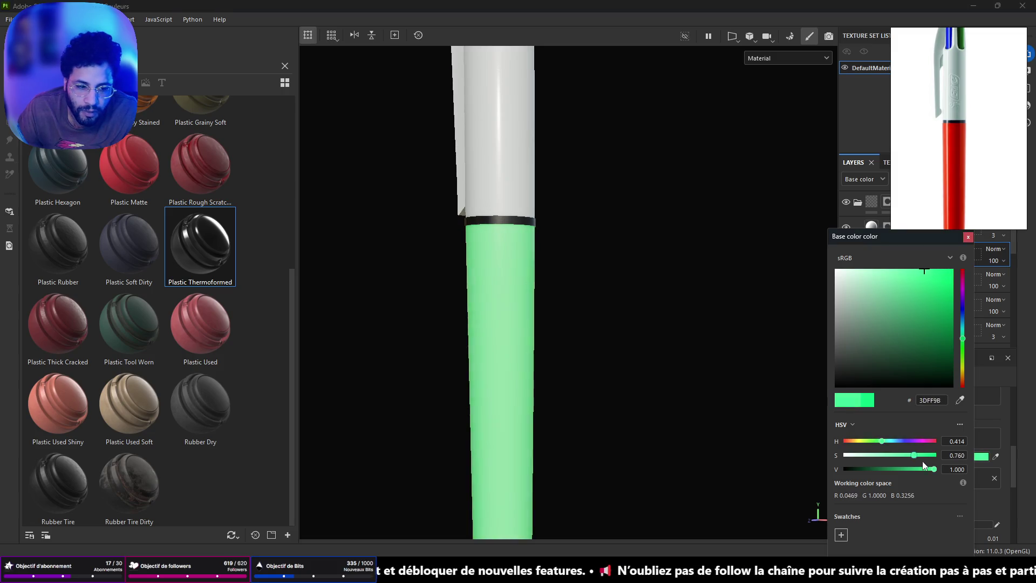
left_click_drag(928, 463, 916, 467)
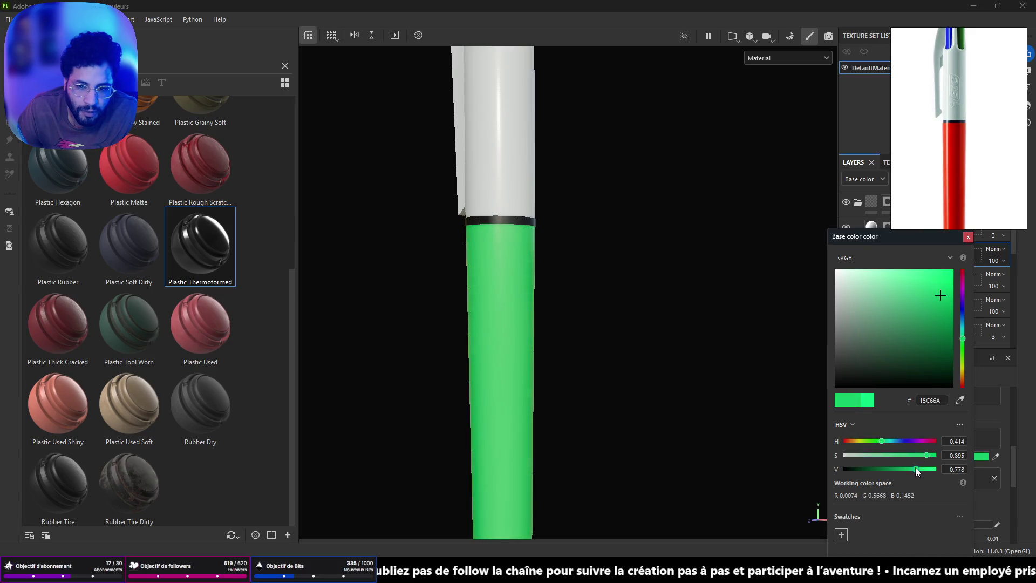
scroll(552, 306, "down", 3)
mouse_move(558, 193)
left_mouse_down("alt")
mouse_move(530, 148)
mouse_move(546, 204)
left_mouse_up("alt")
scroll(545, 215, "up", 2)
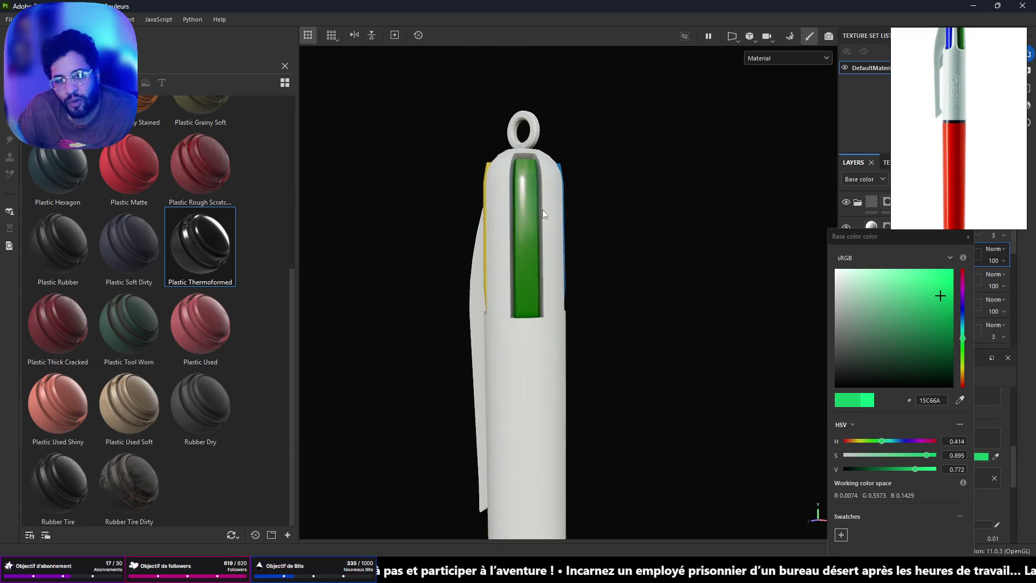
left_click(968, 236)
mouse_move(583, 166)
left_mouse_down("alt")
mouse_move(650, 352)
mouse_move(704, 343)
left_mouse_up("alt")
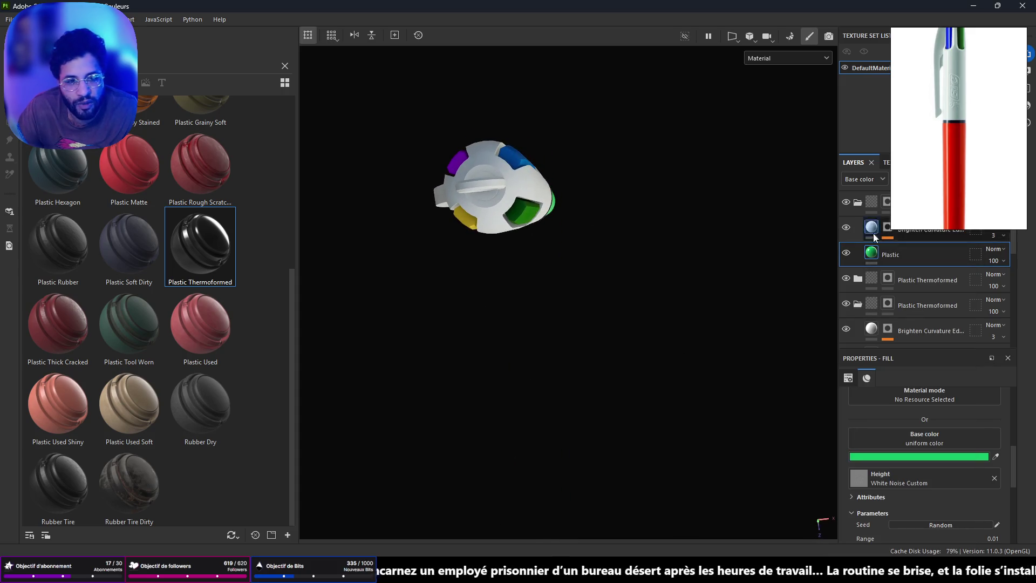
Step: Set the lower group's Plastic layer base colour to pure black 000000, then orbit to the pen tip
left_click(857, 205)
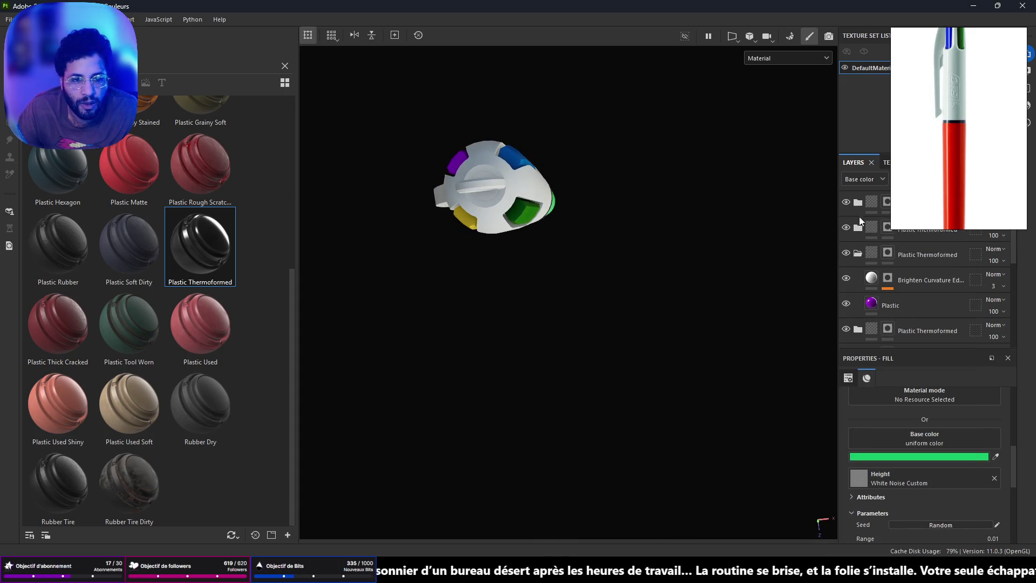
left_click(853, 256)
left_click(856, 276)
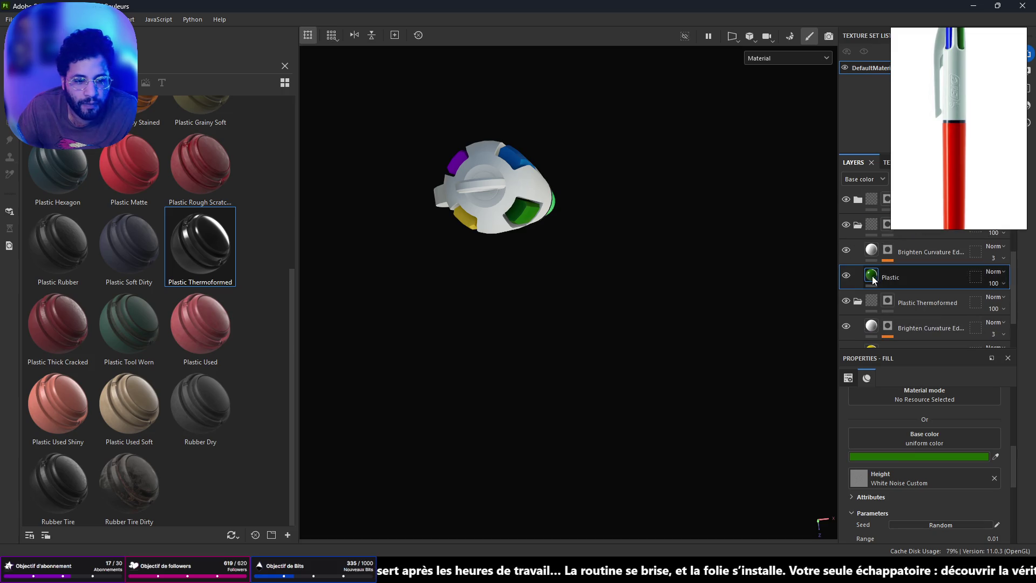
left_click(933, 458)
left_click_drag(960, 342, 957, 286)
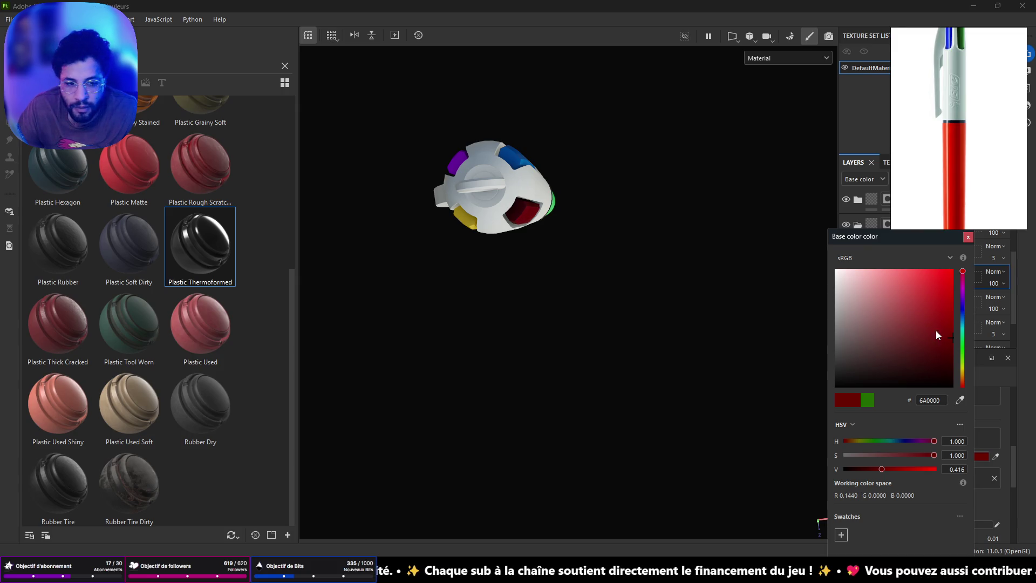
left_click_drag(946, 338, 960, 402)
mouse_move(825, 400)
left_mouse_down("alt")
mouse_move(486, 243)
mouse_move(364, 222)
mouse_move(340, 273)
mouse_move(262, 208)
mouse_move(576, 370)
left_mouse_up("alt")
middle_click_drag(576, 371, 557, 233, "alt")
mouse_move(557, 233)
right_mouse_down("alt")
mouse_move(551, 319)
mouse_move(470, 178)
mouse_move(468, 254)
mouse_move(444, 292)
right_mouse_up("alt")
mouse_move(443, 292)
left_mouse_down("alt")
mouse_move(527, 248)
mouse_move(504, 296)
mouse_move(518, 181)
mouse_move(555, 209)
mouse_move(562, 267)
left_mouse_up("alt")
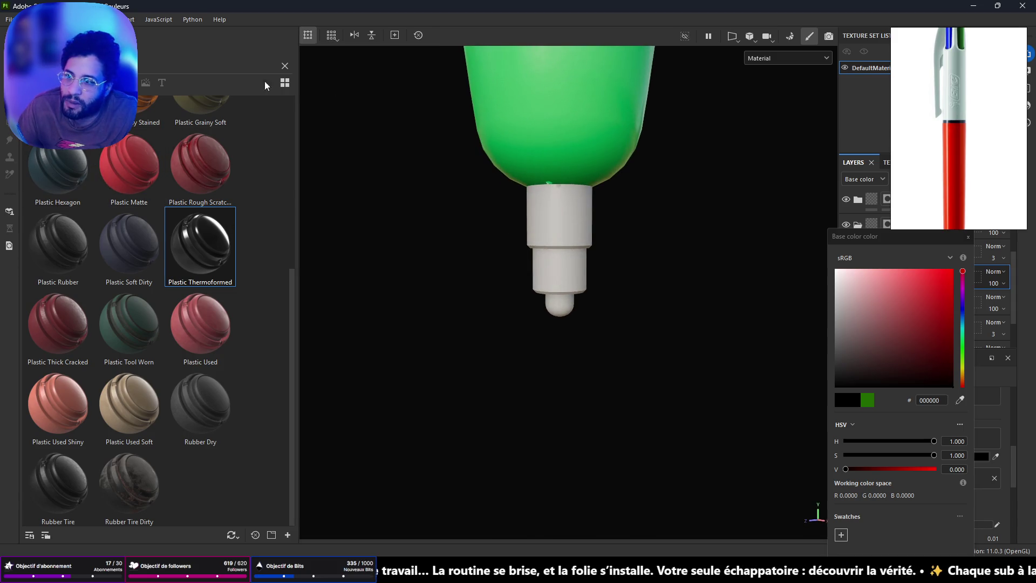
Step: Search the shelf for 'metal' and drop the Gold Armor material onto the pen, turning it gold
left_click(285, 66)
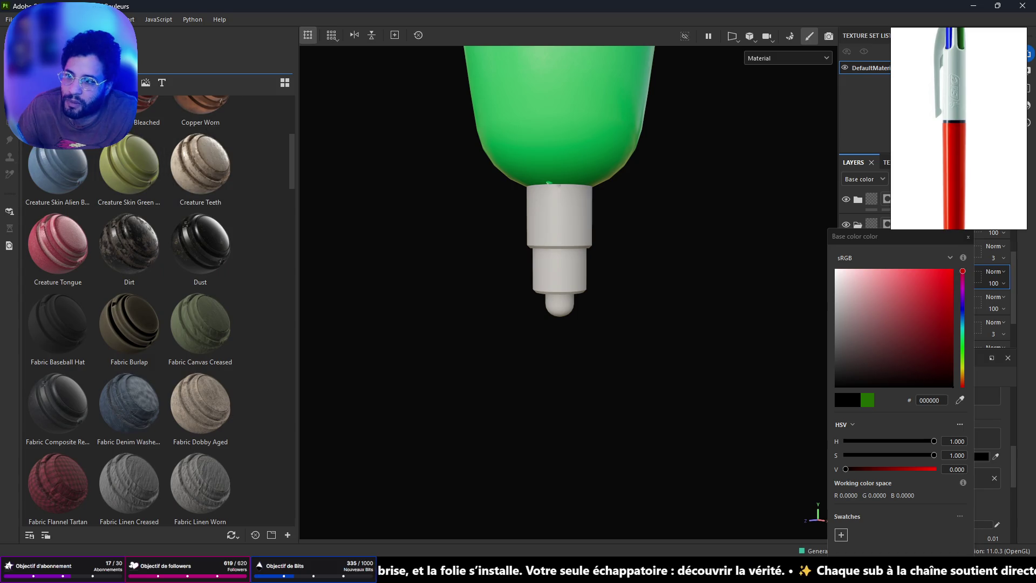
type("metal")
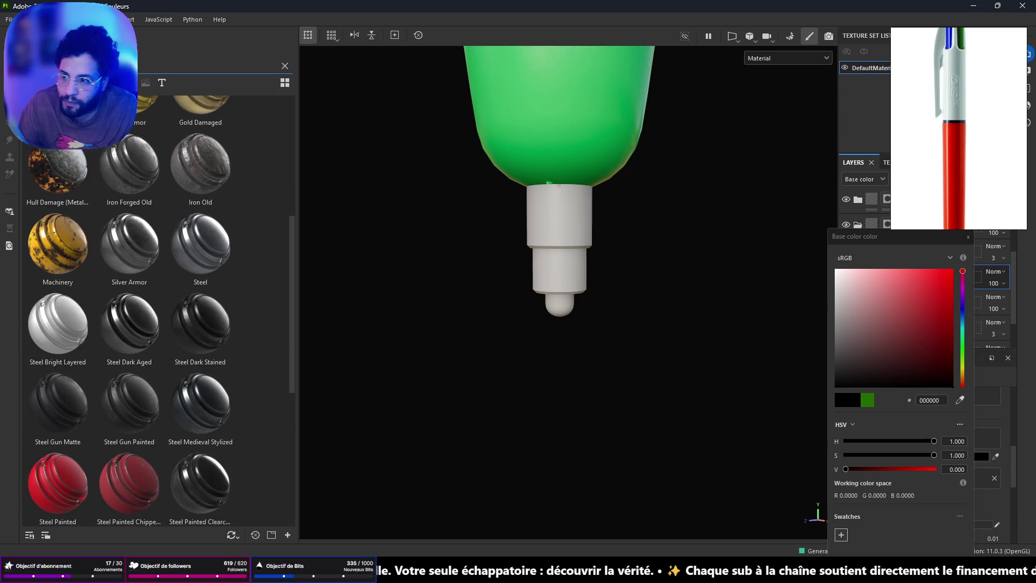
scroll(203, 183, "up", 5)
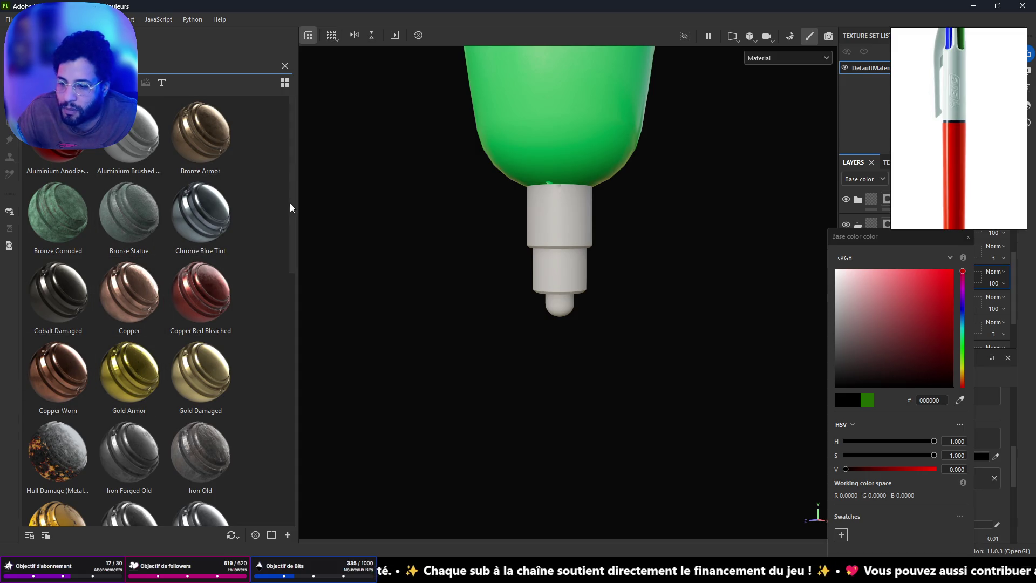
scroll(966, 144, "down", 3)
scroll(962, 167, "up", 5)
scroll(961, 167, "down", 3)
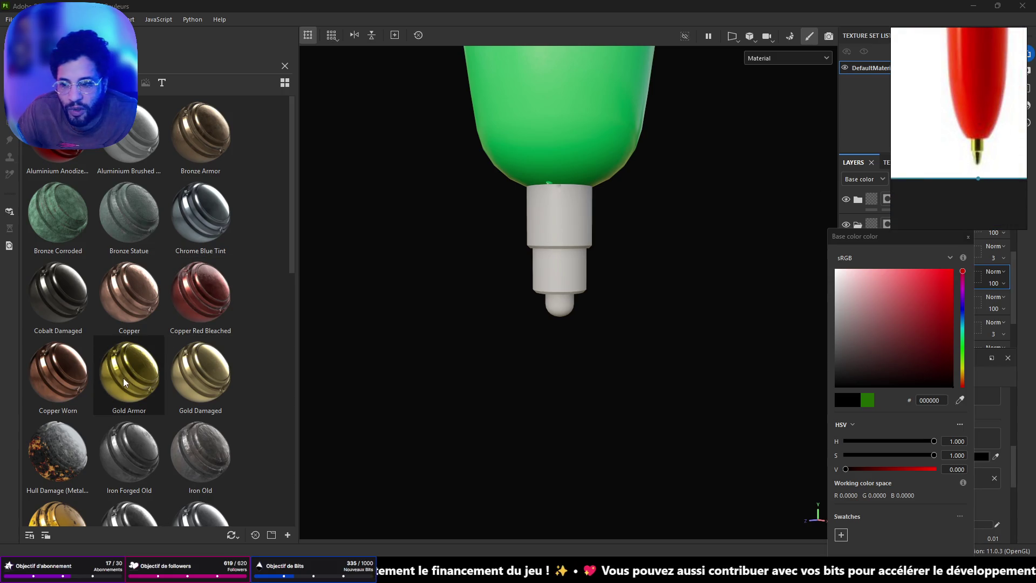
mouse_move(124, 381)
left_mouse_down()
mouse_move(504, 336)
mouse_move(558, 359)
mouse_move(534, 278)
left_mouse_up()
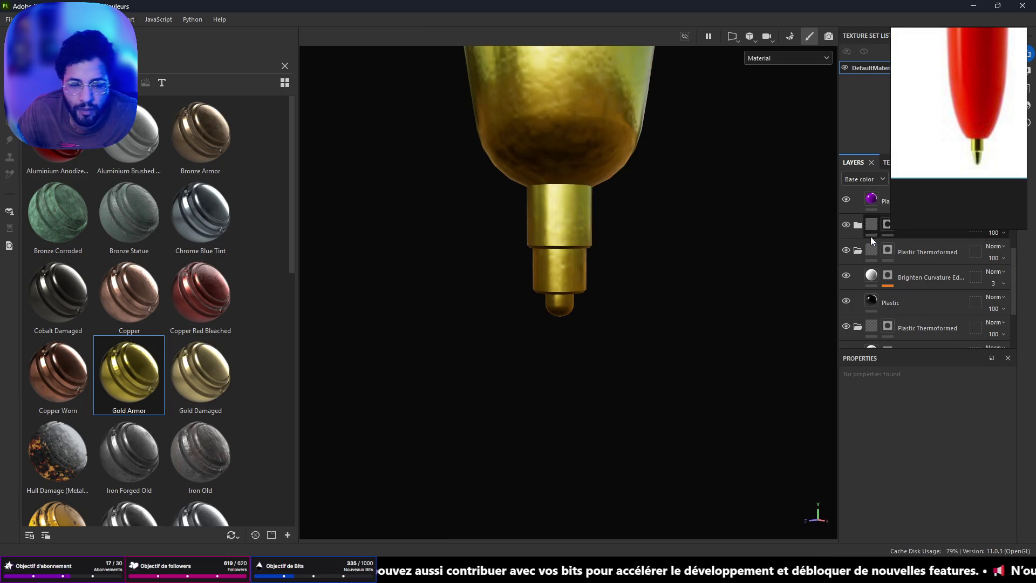
right_click(873, 204)
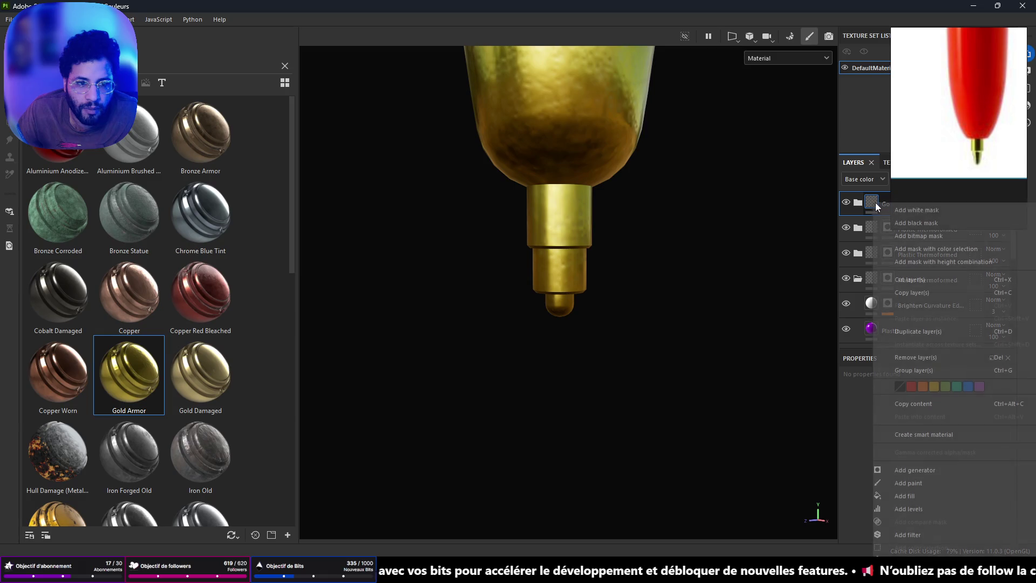
Step: Add a polygon-fill mask to the Gold Armor layer covering only the pen's tip
left_click(912, 225)
mouse_move(683, 358)
left_mouse_down()
mouse_move(595, 285)
mouse_move(498, 227)
mouse_move(668, 65)
mouse_move(588, 261)
left_mouse_up()
mouse_move(662, 296)
left_mouse_down("alt")
mouse_move(474, 243)
mouse_move(277, 227)
mouse_move(497, 254)
left_mouse_up("alt")
scroll(496, 255, "up", 5)
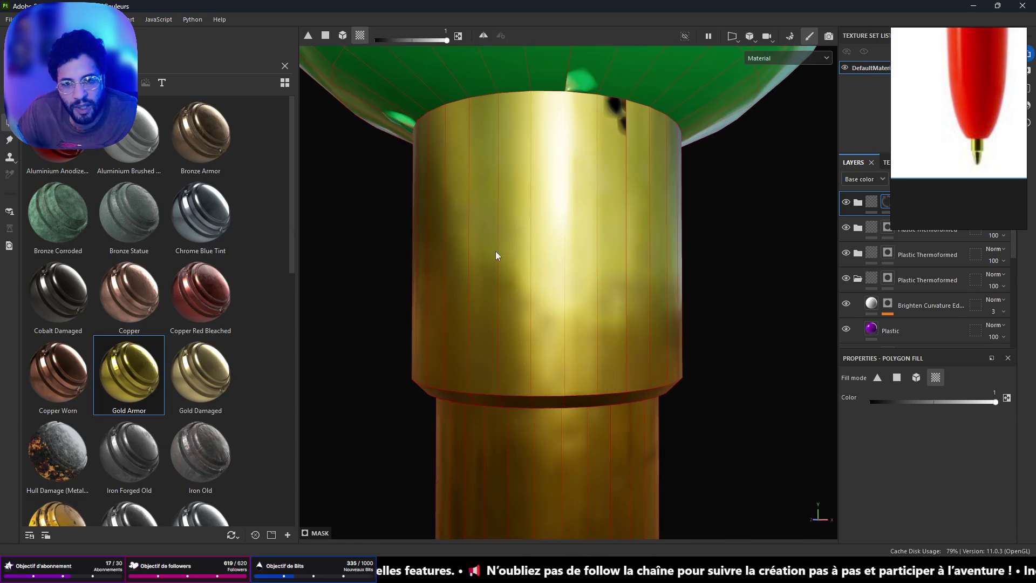
left_click_drag(608, 123, 572, 174, "alt")
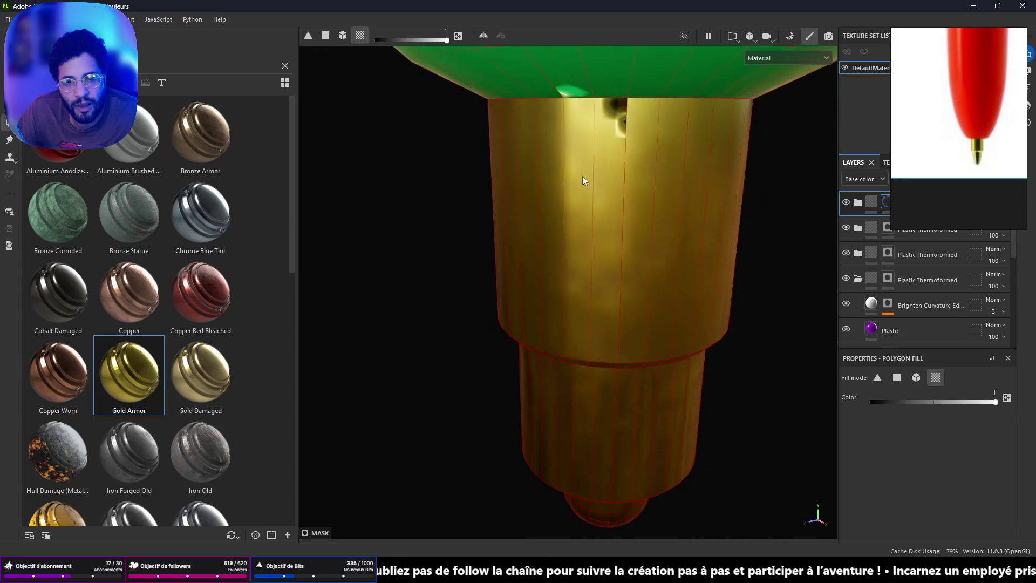
Step: Raise the DefaultMaterial texture set resolution to 2048x2048
left_click(989, 35)
left_click(949, 68)
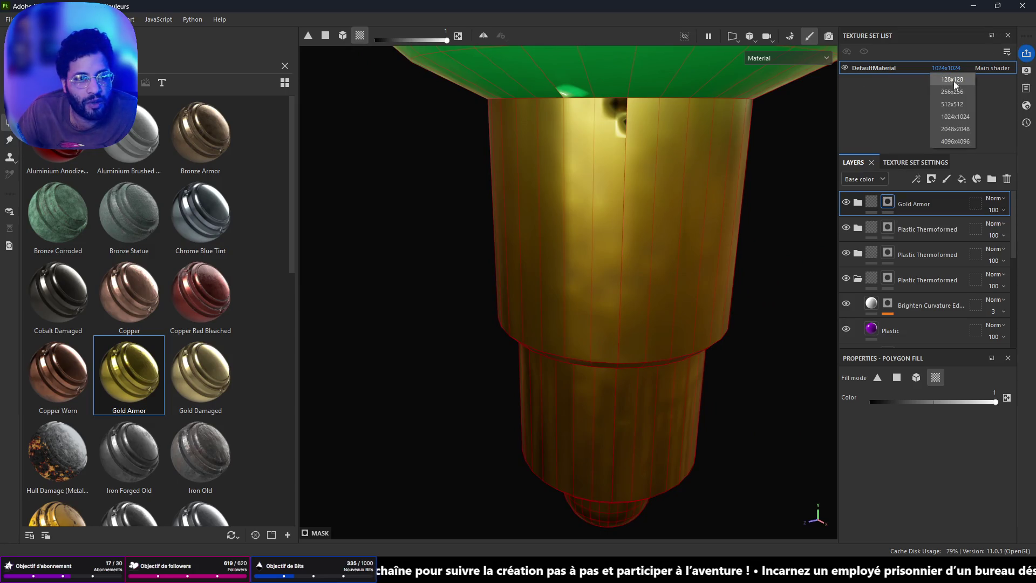
left_click(953, 129)
scroll(649, 133, "down", 8)
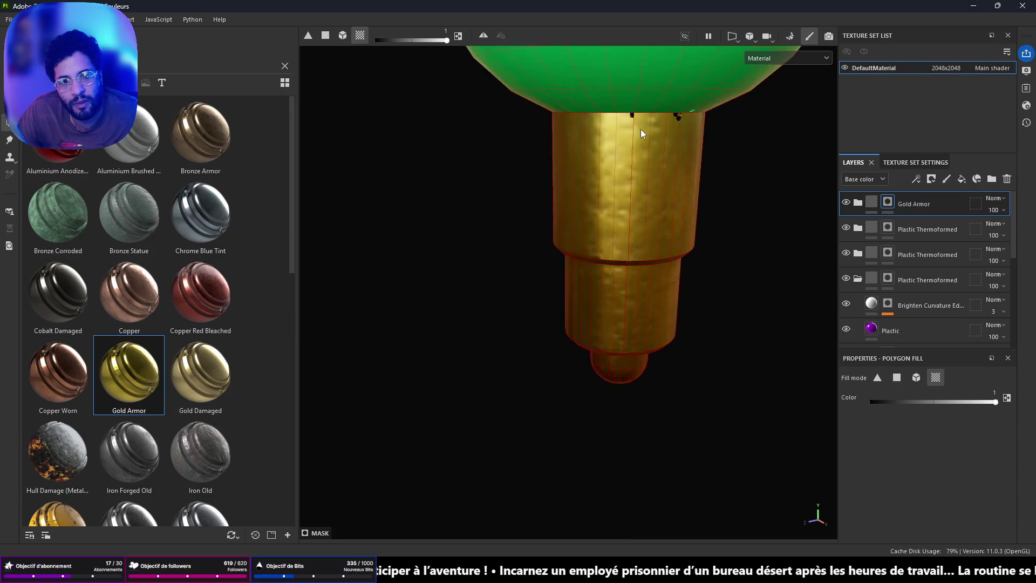
mouse_move(608, 176)
left_mouse_down("alt")
mouse_move(620, 254)
mouse_move(636, 157)
mouse_move(481, 158)
mouse_move(585, 358)
mouse_move(655, 273)
mouse_move(407, 261)
mouse_move(699, 282)
mouse_move(497, 327)
mouse_move(518, 205)
mouse_move(545, 254)
mouse_move(569, 259)
mouse_move(555, 277)
mouse_move(662, 292)
mouse_move(638, 115)
mouse_move(611, 103)
mouse_move(617, 412)
mouse_move(600, 331)
mouse_move(597, 370)
left_mouse_up("alt")
scroll(637, 157, "up", 5)
scroll(568, 263, "up", 2)
left_click(161, 83)
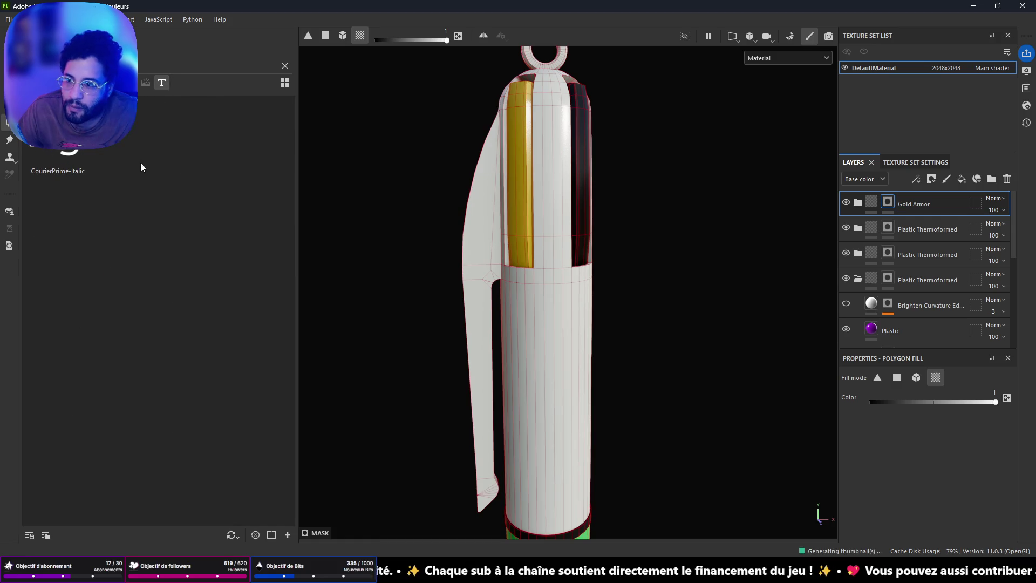
Step: Clear the font search and widen the asset shelf to browse fonts from DejaVu to Franklin Gothic
left_click(285, 66)
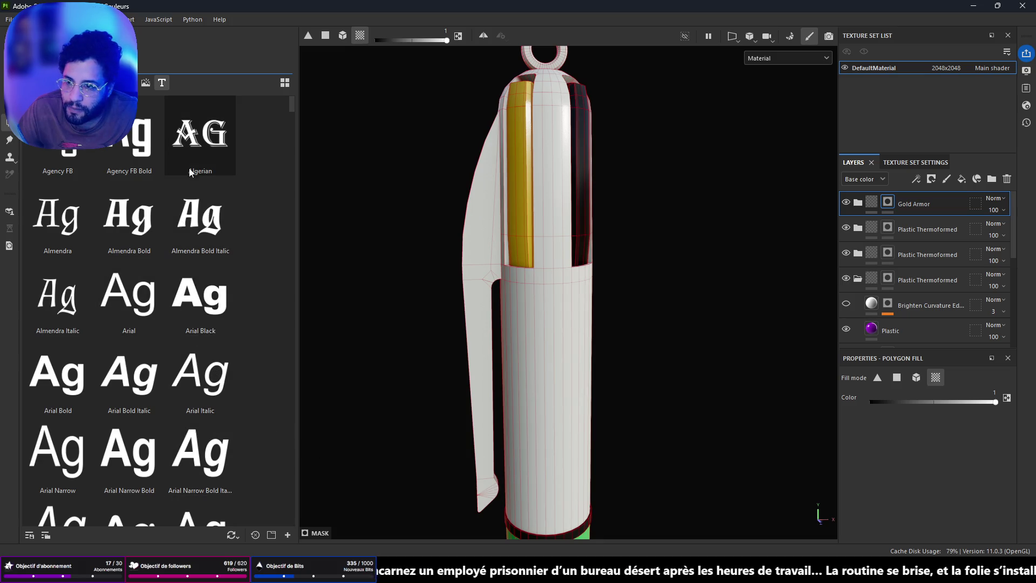
scroll(212, 242, "down", 5)
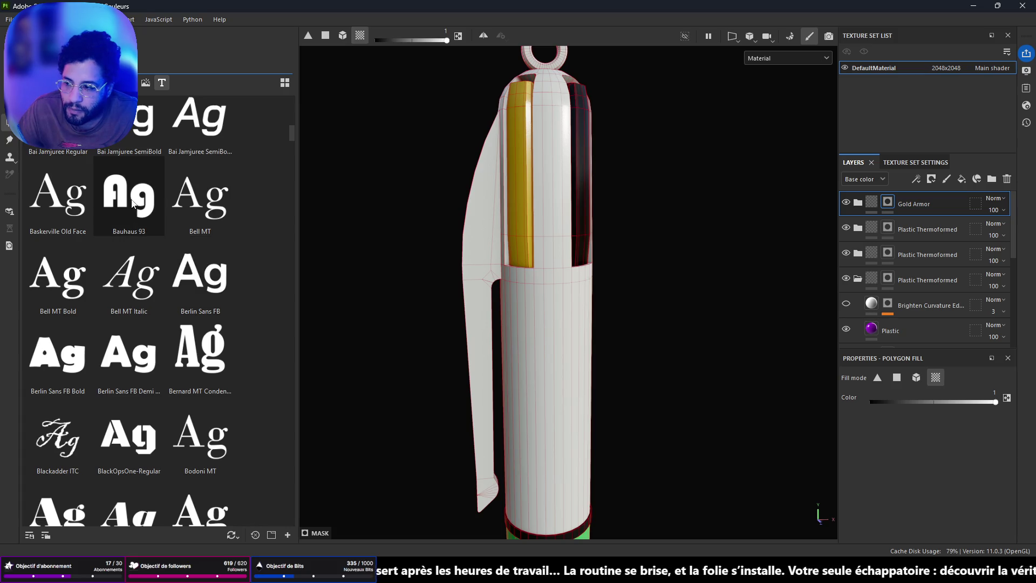
mouse_move(126, 197)
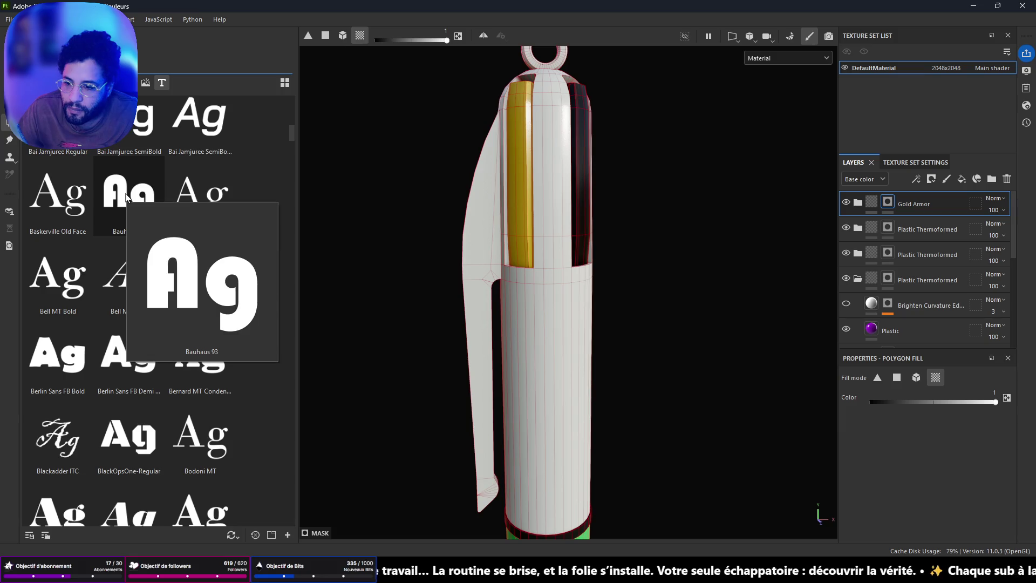
scroll(128, 212, "up", 5)
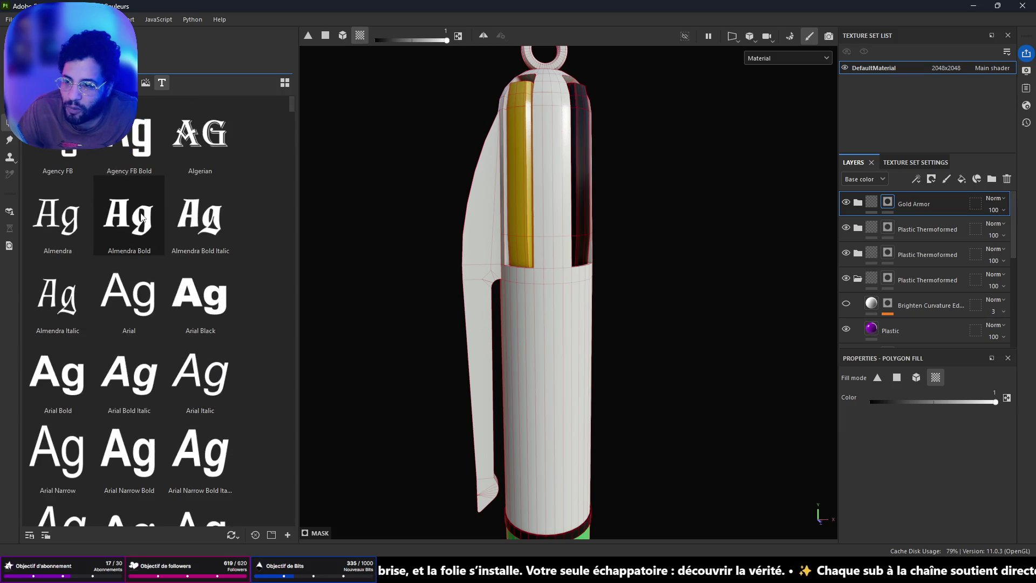
scroll(142, 216, "down", 10)
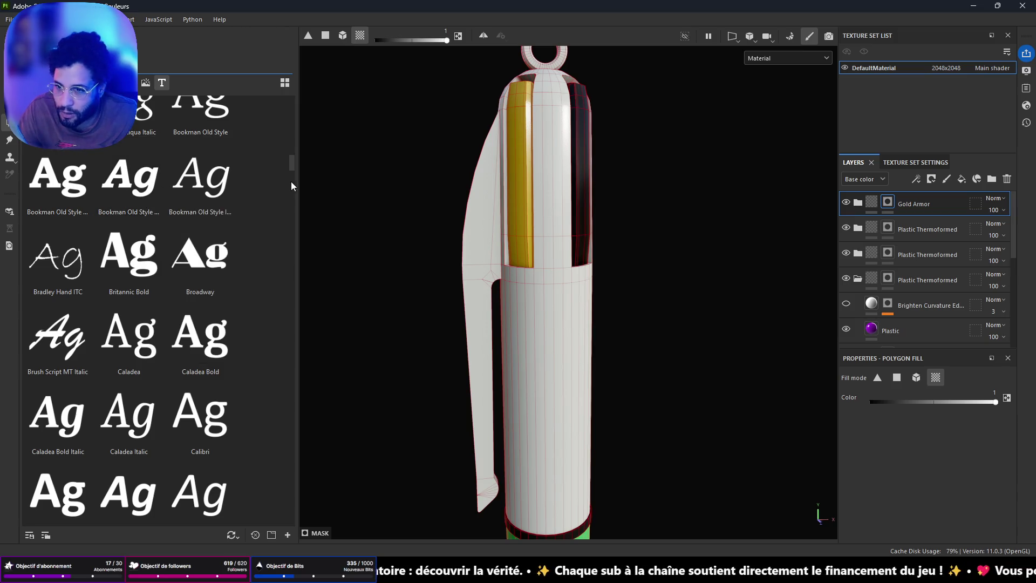
left_click_drag(297, 172, 764, 196)
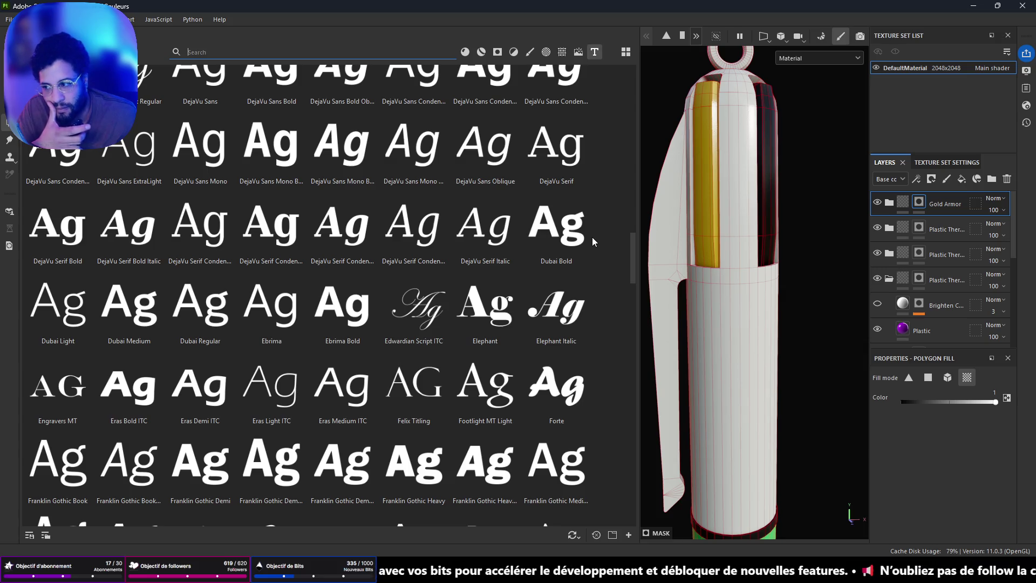
left_click_drag(633, 250, 636, 80)
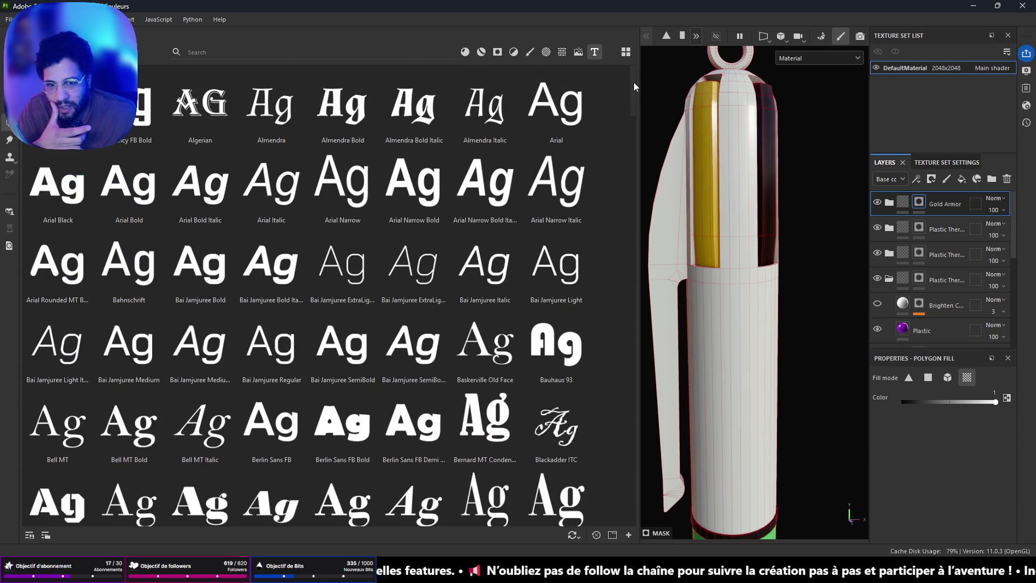
mouse_move(632, 81)
left_mouse_down()
mouse_move(638, 190)
mouse_move(603, 345)
mouse_move(608, 365)
mouse_move(607, 300)
left_mouse_up()
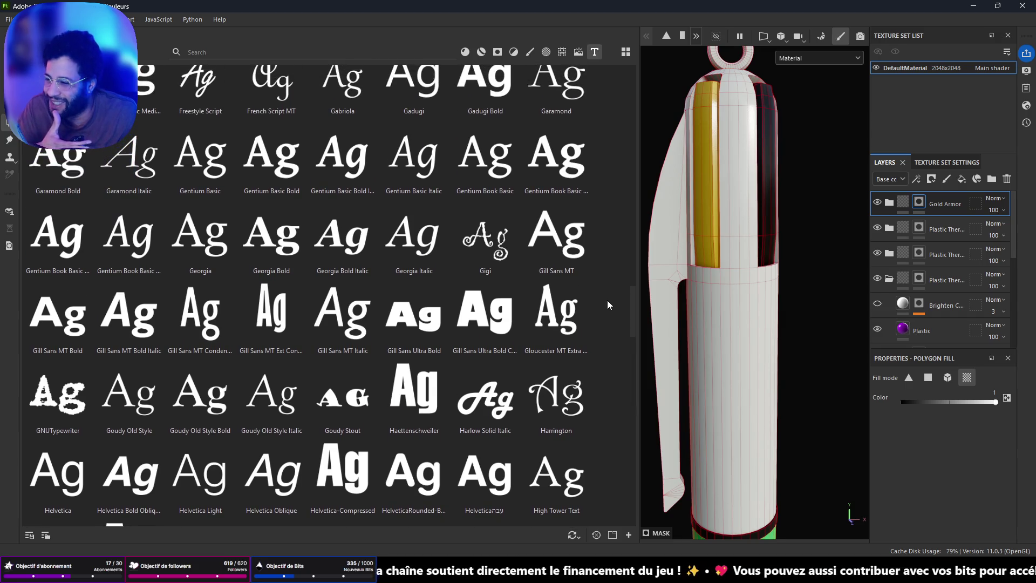
scroll(607, 300, "up", 1)
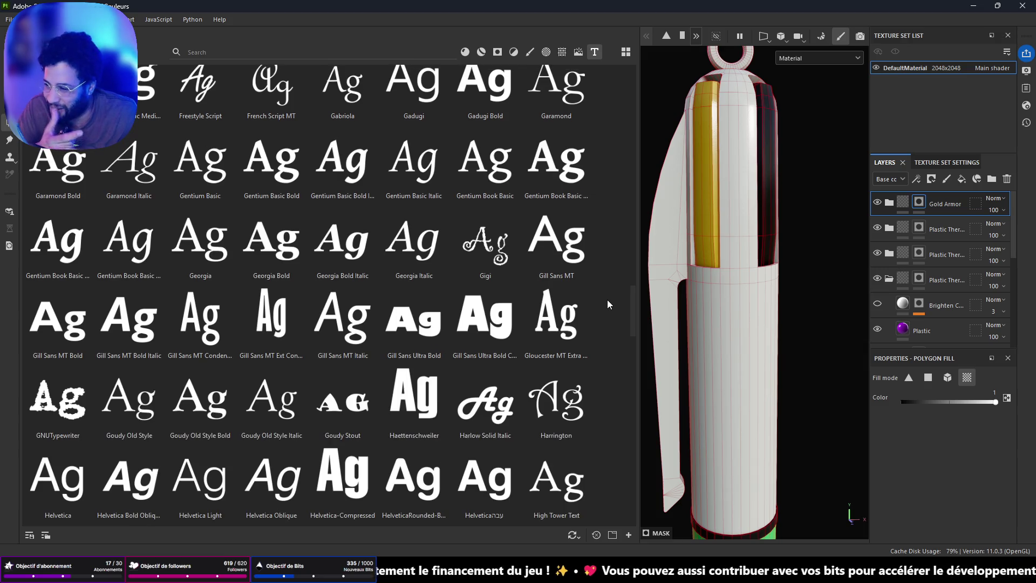
scroll(607, 299, "up", 3)
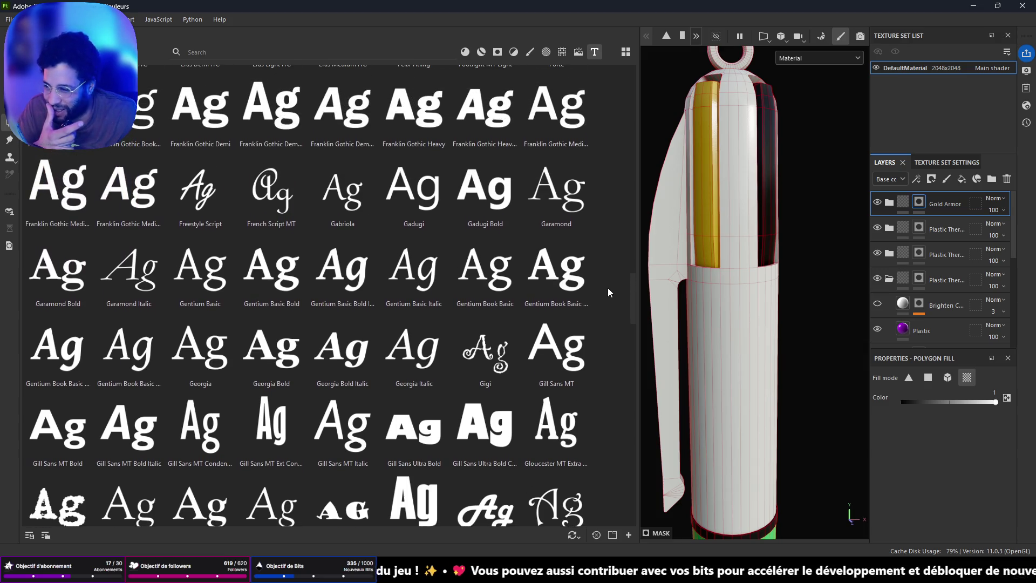
scroll(609, 288, "up", 1)
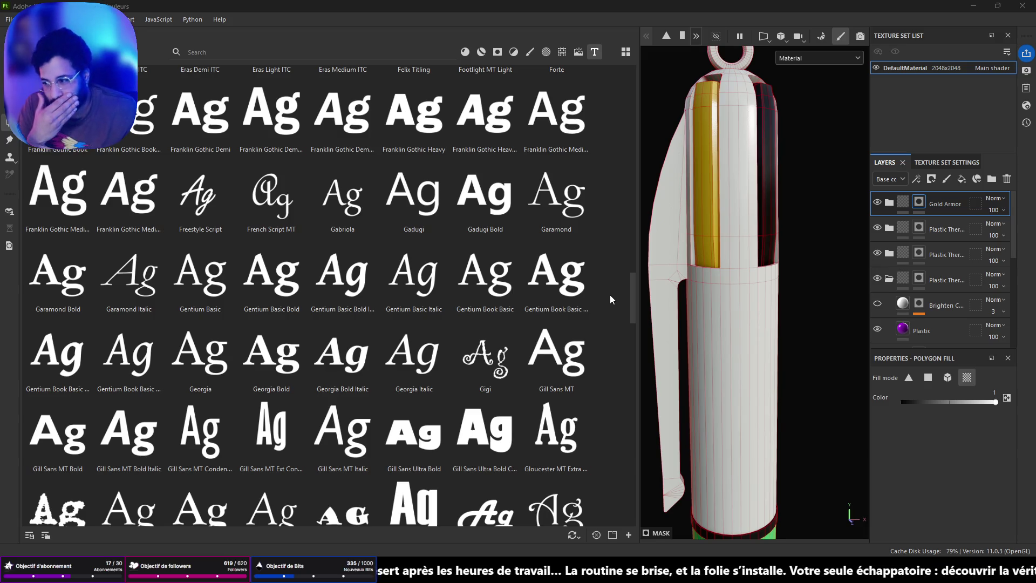
scroll(612, 324, "down", 15)
scroll(621, 321, "up", 5)
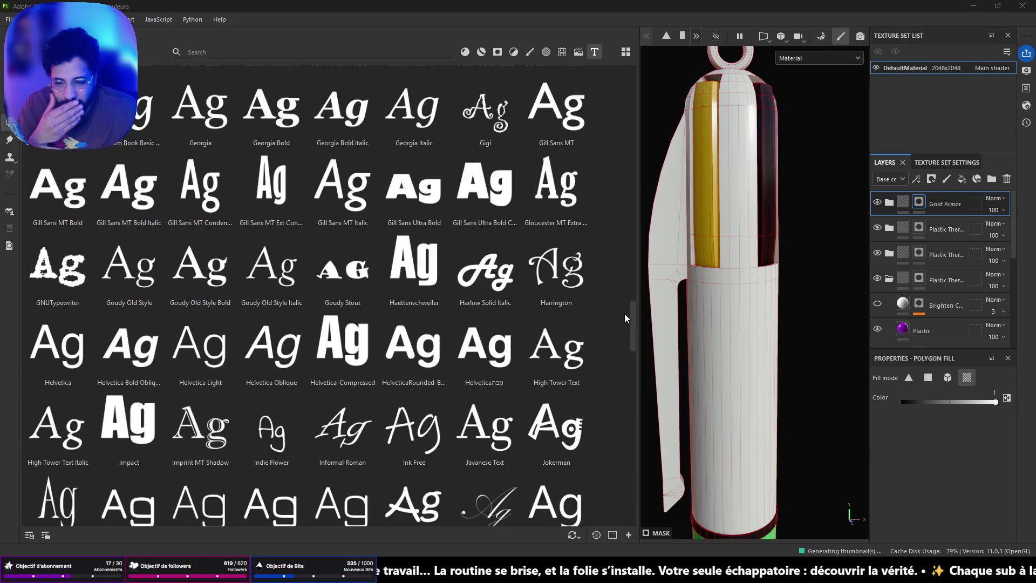
mouse_move(633, 318)
left_mouse_down()
mouse_move(630, 287)
mouse_move(628, 307)
left_mouse_up()
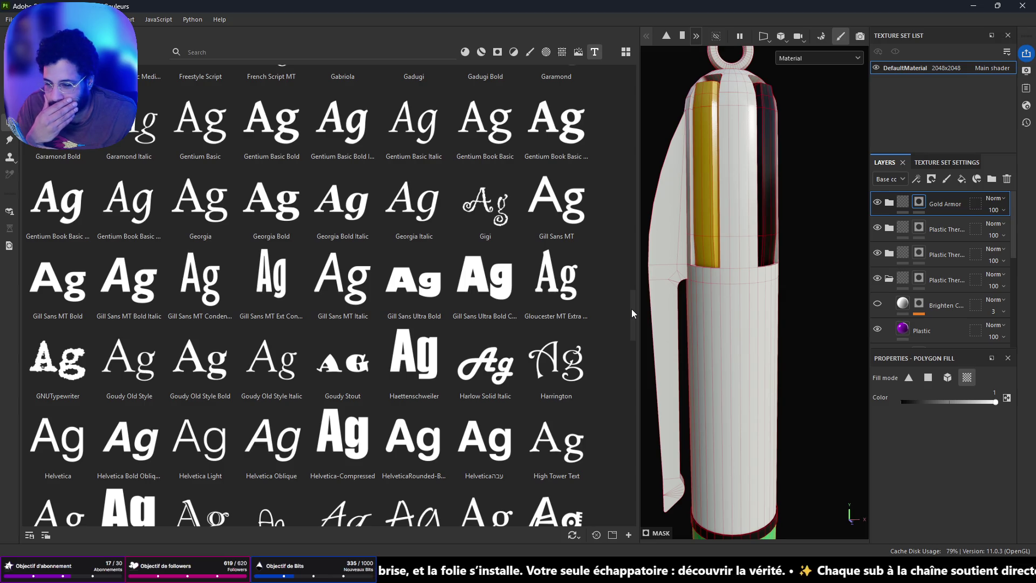
mouse_move(632, 309)
left_mouse_down()
mouse_move(605, 424)
mouse_move(606, 488)
mouse_move(629, 79)
mouse_move(636, 137)
mouse_move(613, 215)
left_mouse_up()
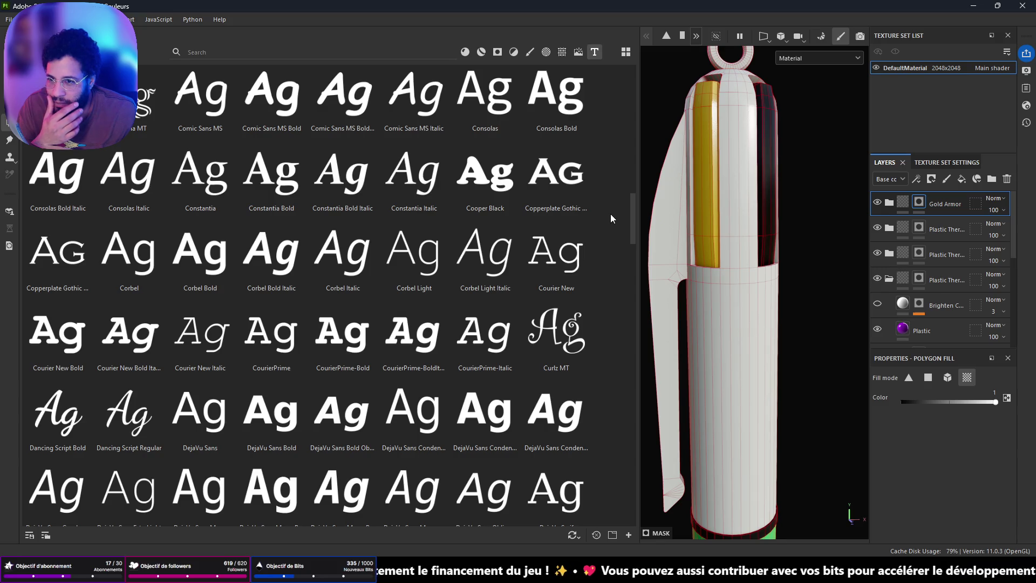
mouse_move(296, 144)
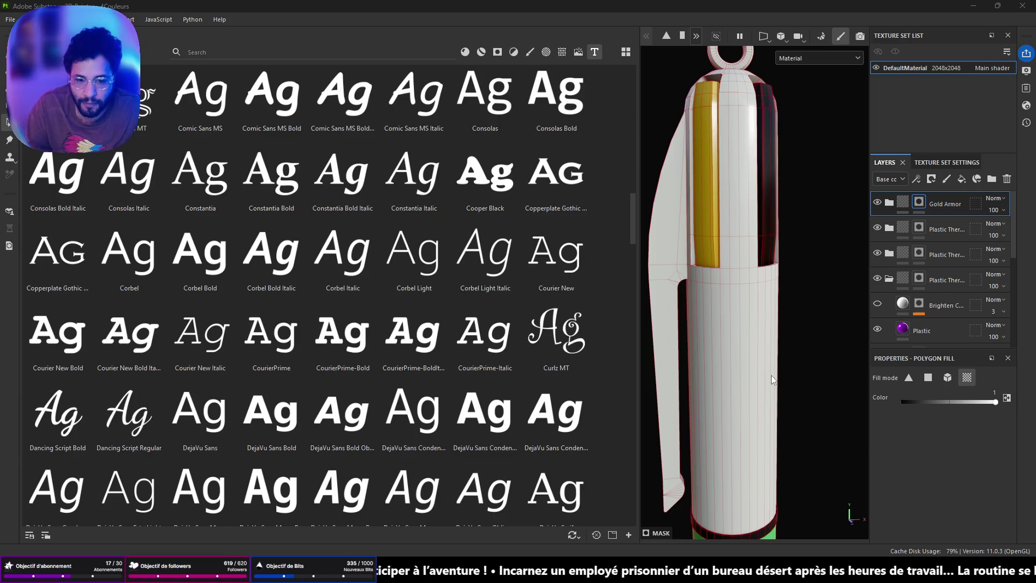
Step: Drop the Chiller font onto the pen's white barrel as a Height layer, embossing 'Lorem Ipsum'
mouse_move(729, 323)
left_mouse_down("alt")
mouse_move(756, 311)
mouse_move(746, 342)
mouse_move(699, 270)
left_mouse_up("alt")
mouse_move(918, 328)
left_mouse_down()
mouse_move(679, 325)
mouse_move(719, 306)
mouse_move(619, 268)
mouse_move(633, 273)
mouse_move(197, 242)
mouse_move(162, 229)
left_mouse_up()
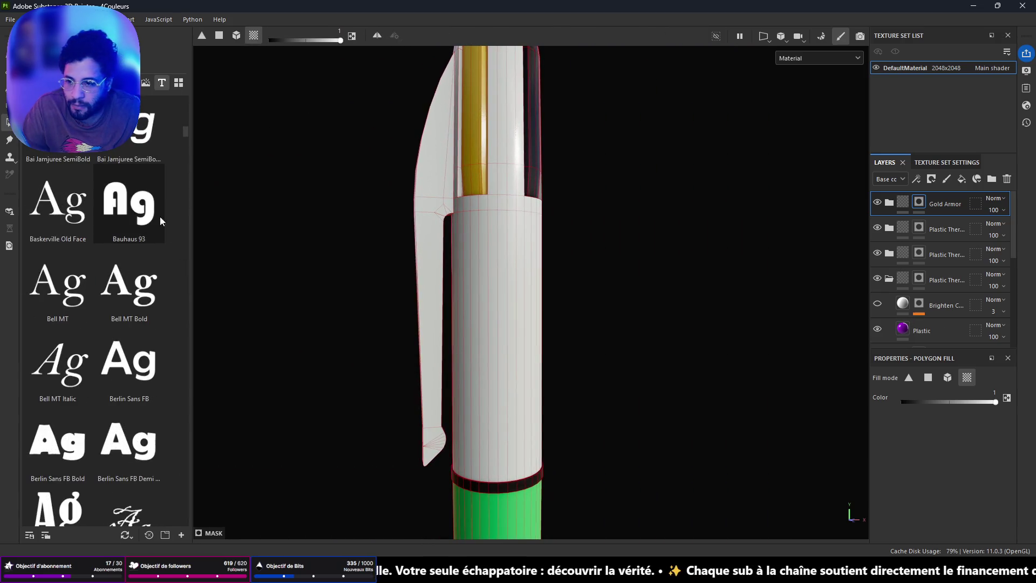
left_click_drag(186, 141, 194, 220)
mouse_move(59, 213)
left_mouse_down()
mouse_move(481, 309)
mouse_move(492, 324)
left_mouse_up()
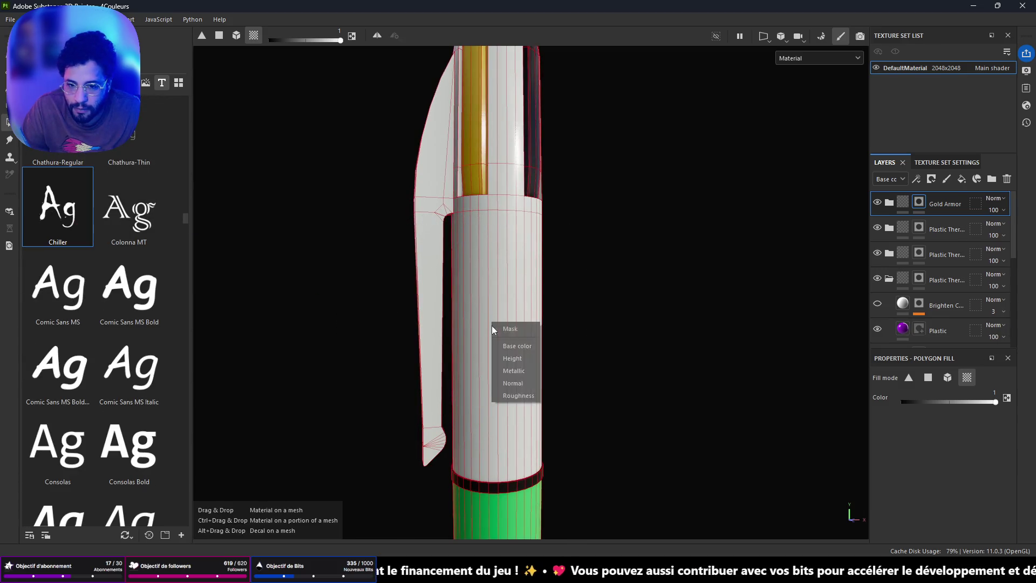
left_click(522, 356)
scroll(507, 351, "up", 5)
scroll(497, 354, "down", 5)
Step: Rotate the text projection so the lettering runs along the pen
key("e")
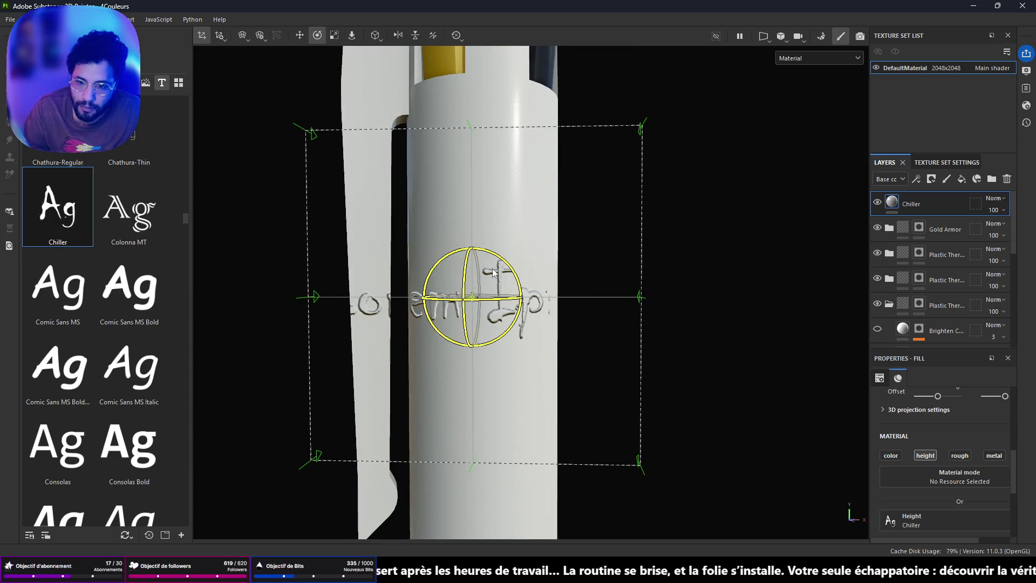
mouse_move(501, 264)
left_mouse_down()
mouse_move(419, 215)
mouse_move(434, 227)
left_mouse_up()
mouse_move(418, 328)
left_mouse_down("alt")
mouse_move(597, 278)
mouse_move(607, 201)
mouse_move(532, 360)
left_mouse_up("alt")
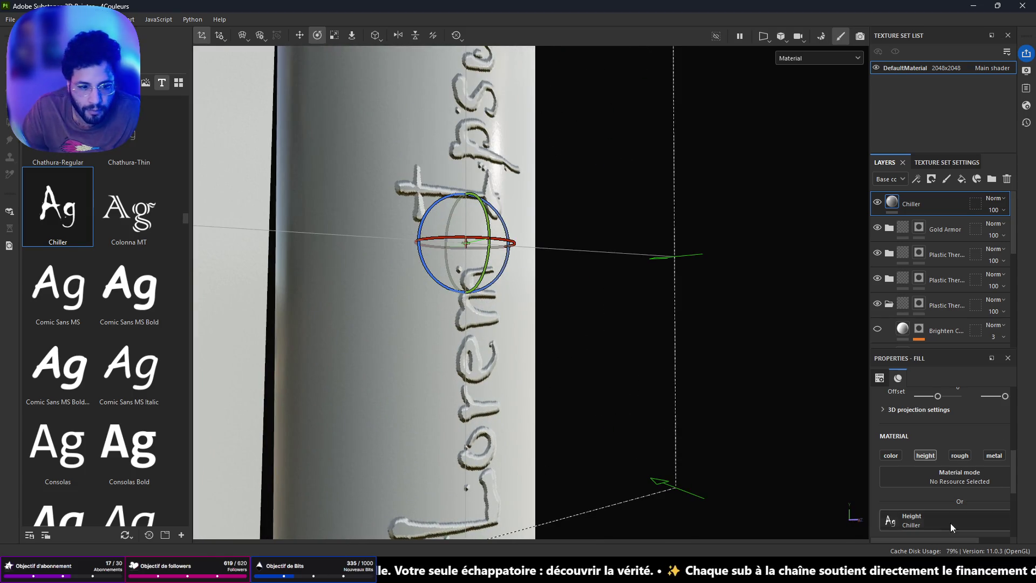
scroll(939, 450, "down", 3)
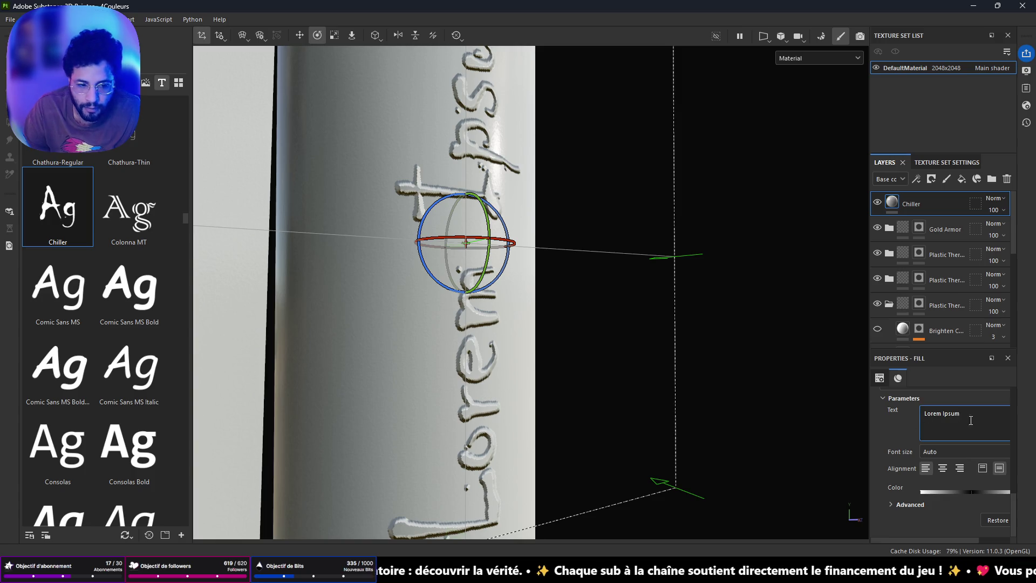
Step: Change the stamped text from 'Lorem Ipsum' to 'Dadjj'
type("DA")
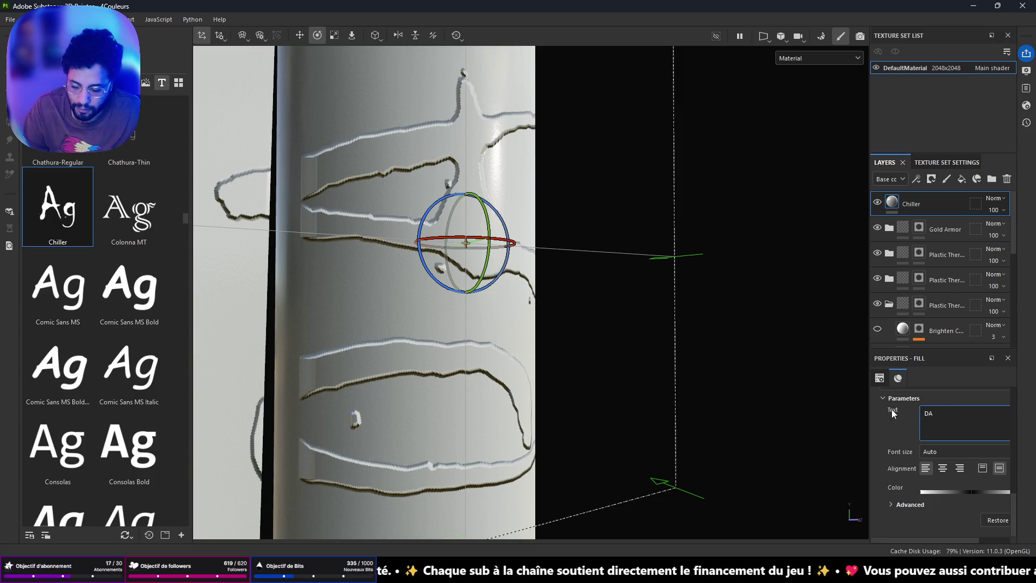
type("DJH")
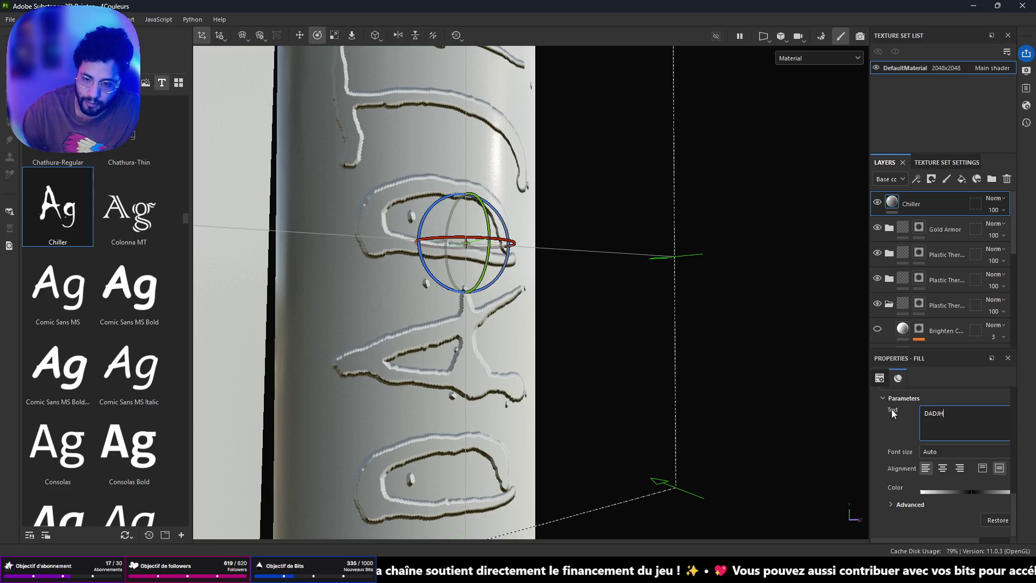
type("J")
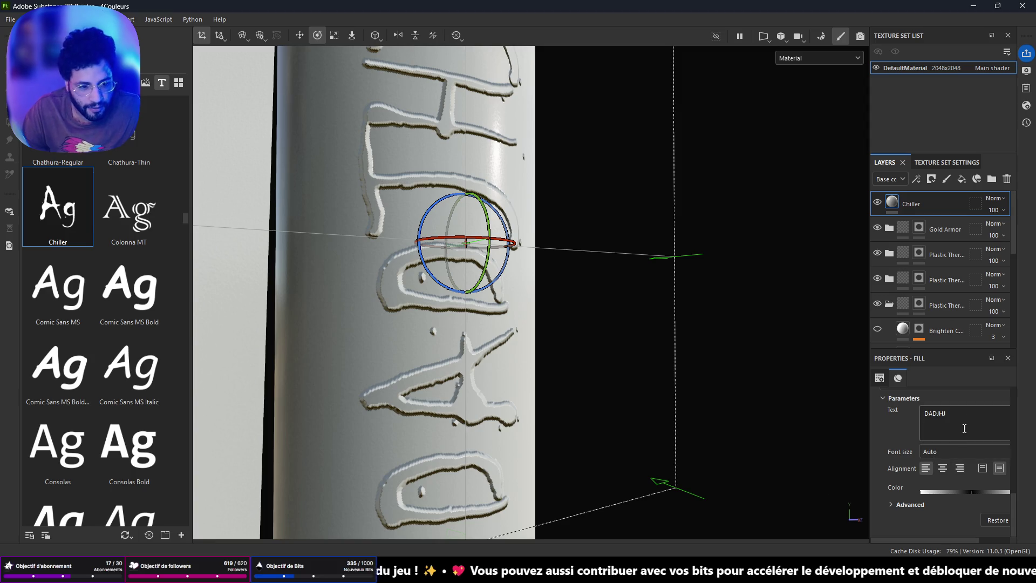
key("BackSpace")
key("BackSpace")
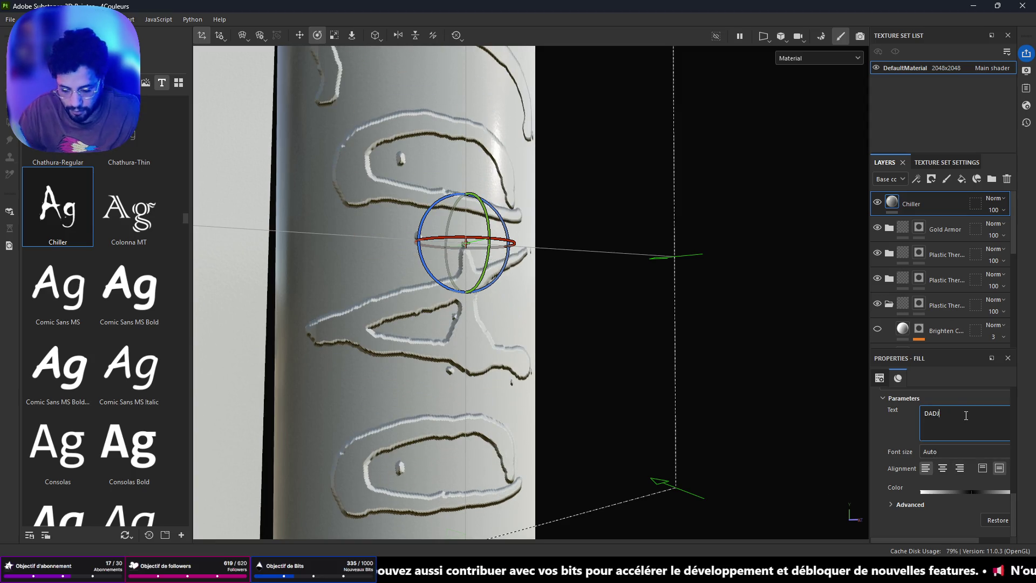
type("J")
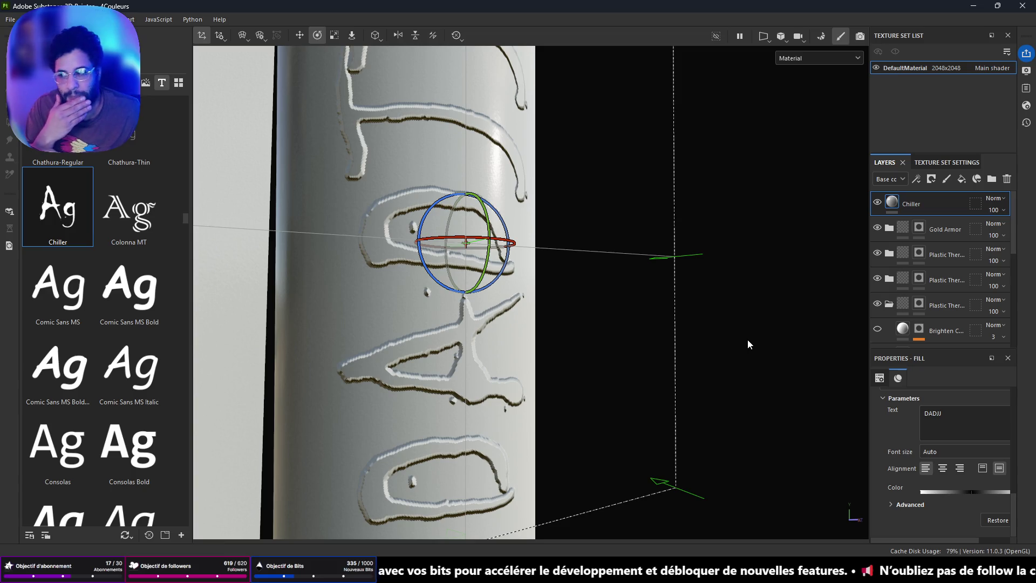
type("f")
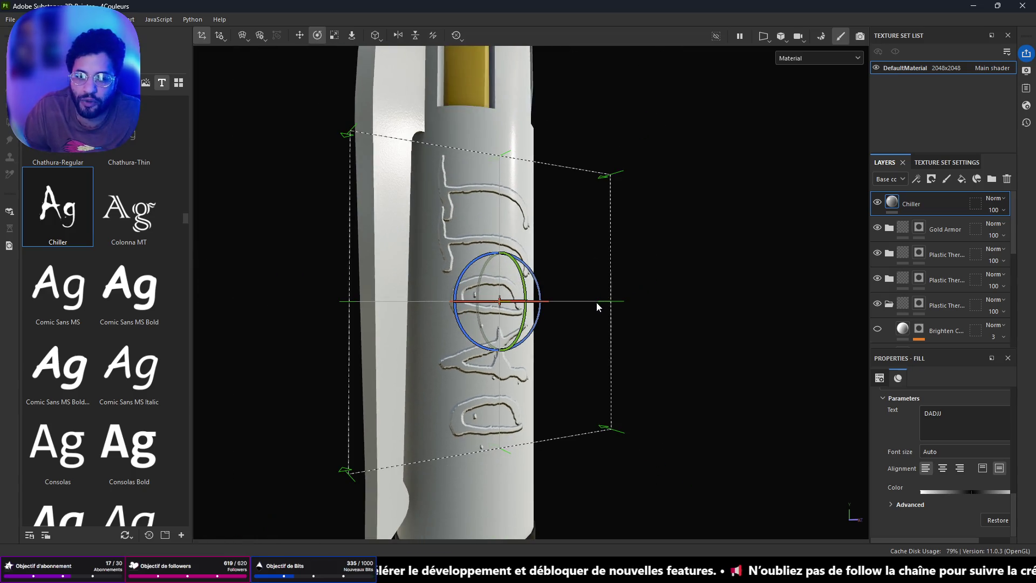
key("BackSpace")
key("BackSpace")
key("BackSpace")
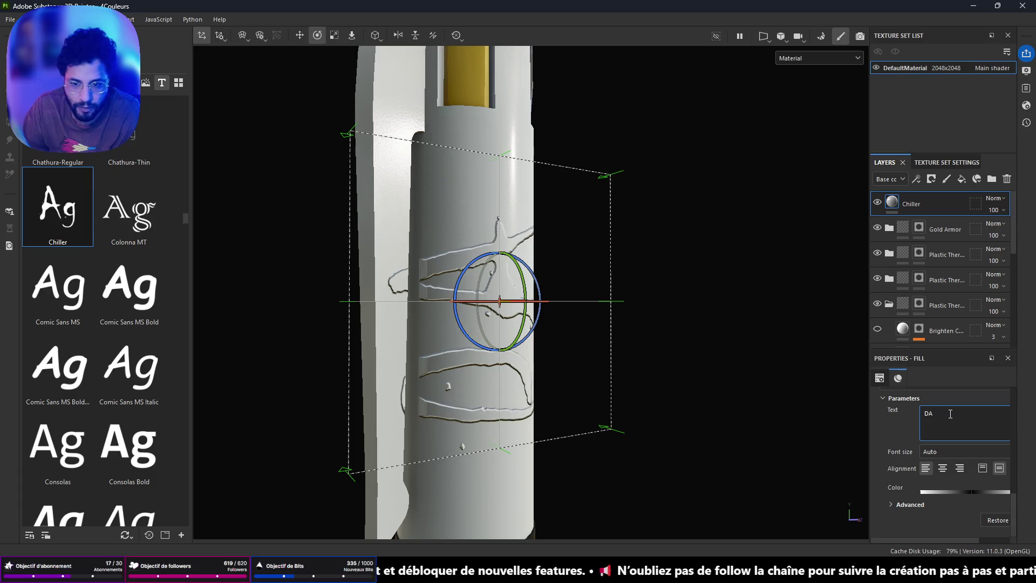
key("BackSpace")
type("djj")
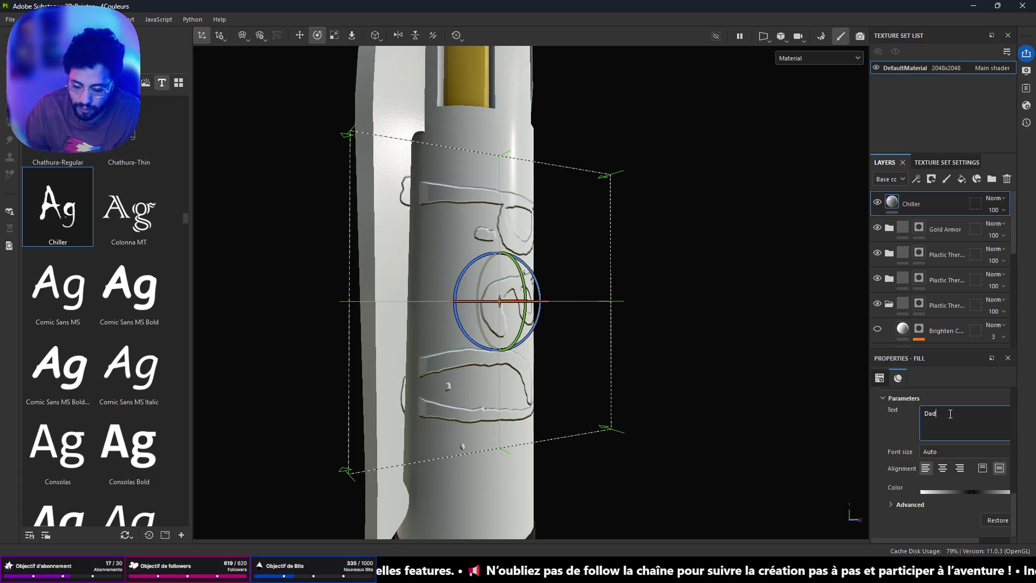
mouse_move(734, 250)
left_mouse_down("alt")
mouse_move(371, 196)
mouse_move(428, 204)
left_mouse_up("alt")
mouse_move(653, 352)
left_mouse_down("alt")
mouse_move(400, 250)
mouse_move(252, 252)
mouse_move(534, 322)
mouse_move(508, 322)
mouse_move(451, 242)
mouse_move(325, 130)
left_mouse_up("alt")
key("r")
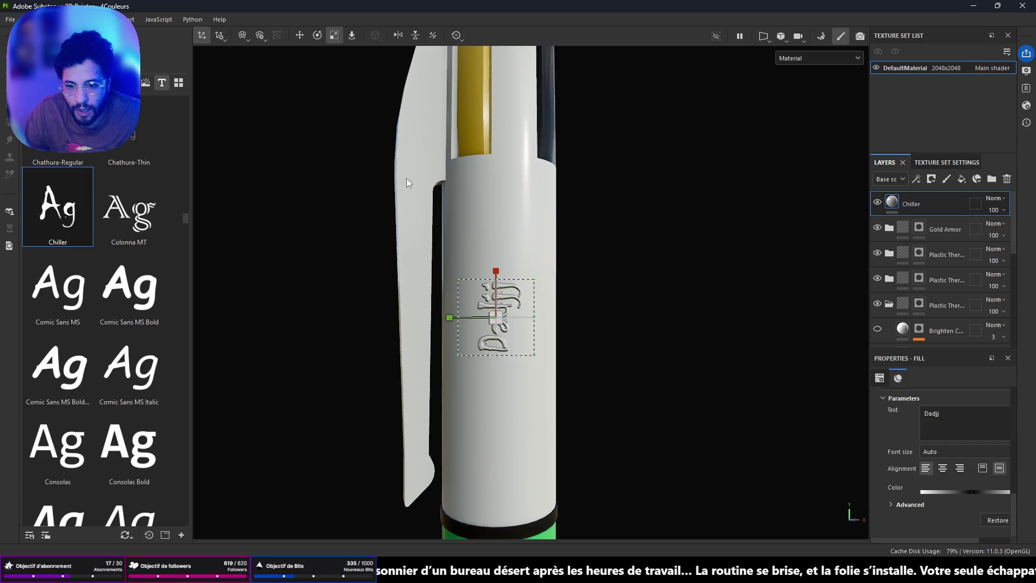
Step: Move the Dadjj text projection up the barrel to just below the clip's end
scroll(406, 178, "up", 3)
key("w")
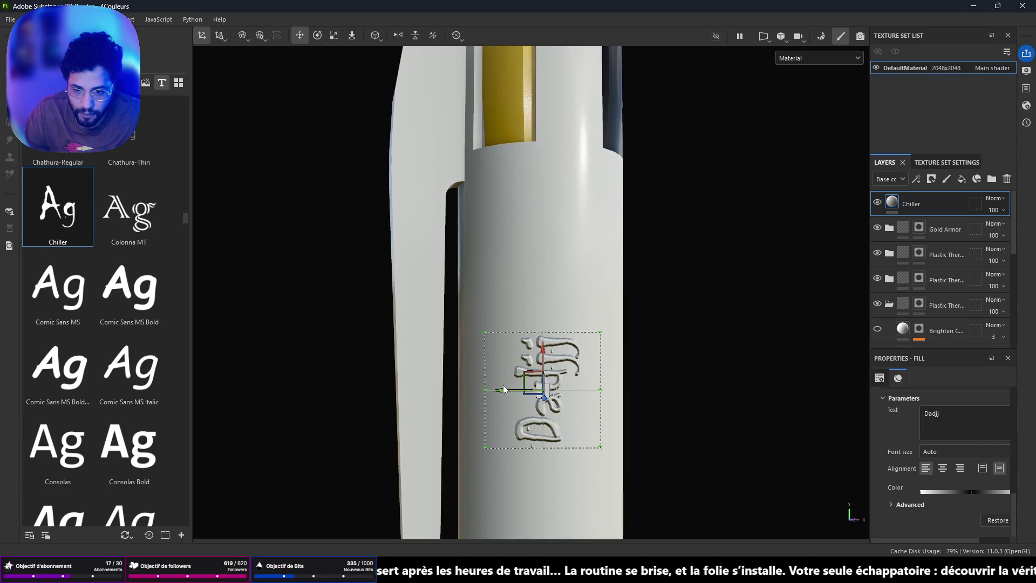
mouse_move(503, 393)
left_mouse_down()
mouse_move(540, 377)
mouse_move(519, 257)
mouse_move(650, 240)
mouse_move(620, 238)
mouse_move(539, 268)
left_mouse_up()
scroll(517, 230, "up", 3)
mouse_move(517, 230)
left_mouse_down("alt")
mouse_move(560, 213)
mouse_move(432, 243)
mouse_move(495, 257)
mouse_move(478, 361)
left_mouse_up("alt")
scroll(560, 213, "down", 3)
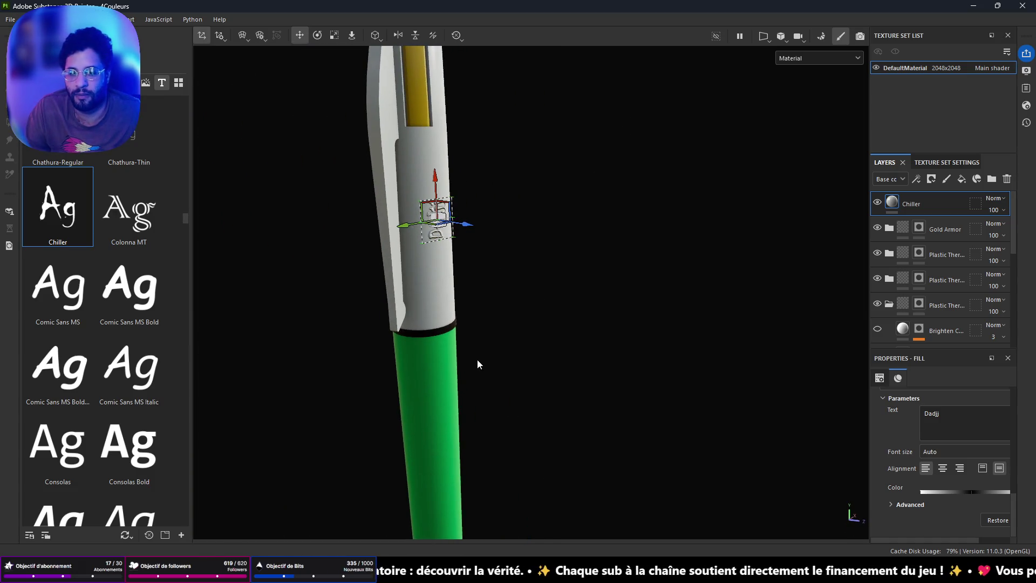
Step: Check the Gold Armor mask, then reselect the Chiller text layer with wider side panels
left_click(919, 227)
mouse_move(410, 162)
left_mouse_down("alt")
mouse_move(331, 131)
mouse_move(348, 82)
mouse_move(493, 199)
mouse_move(429, 192)
left_mouse_up("alt")
left_click(931, 209)
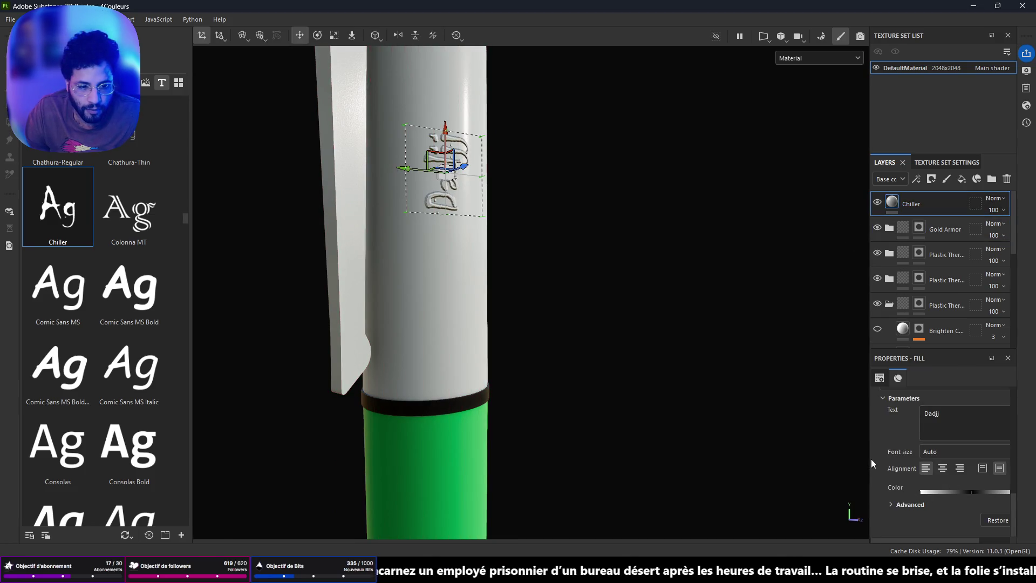
left_click_drag(867, 459, 724, 462)
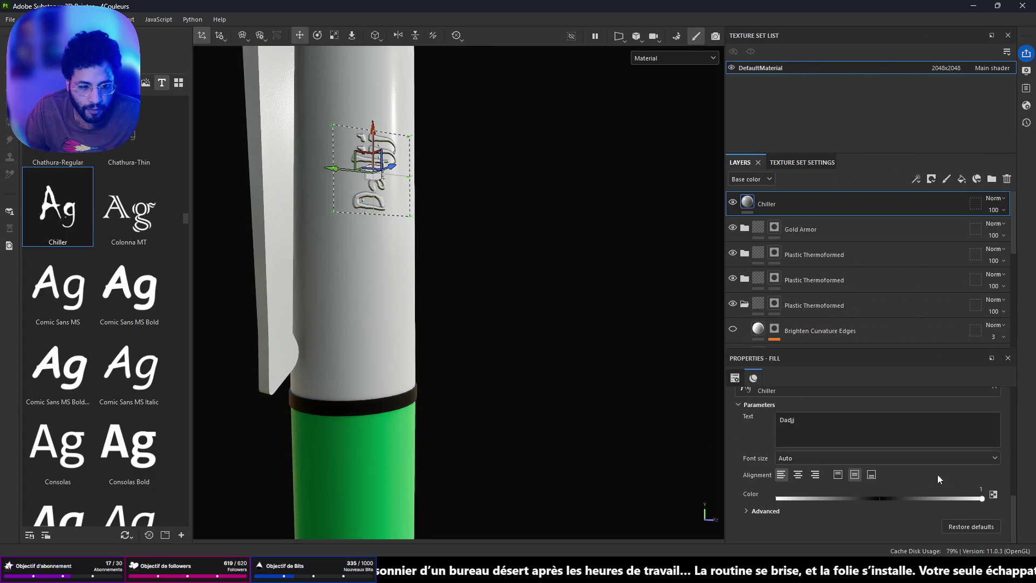
Step: Expand the Advanced text settings and set the height colour value to 0.8135
scroll(954, 482, "up", 3)
scroll(953, 482, "down", 4)
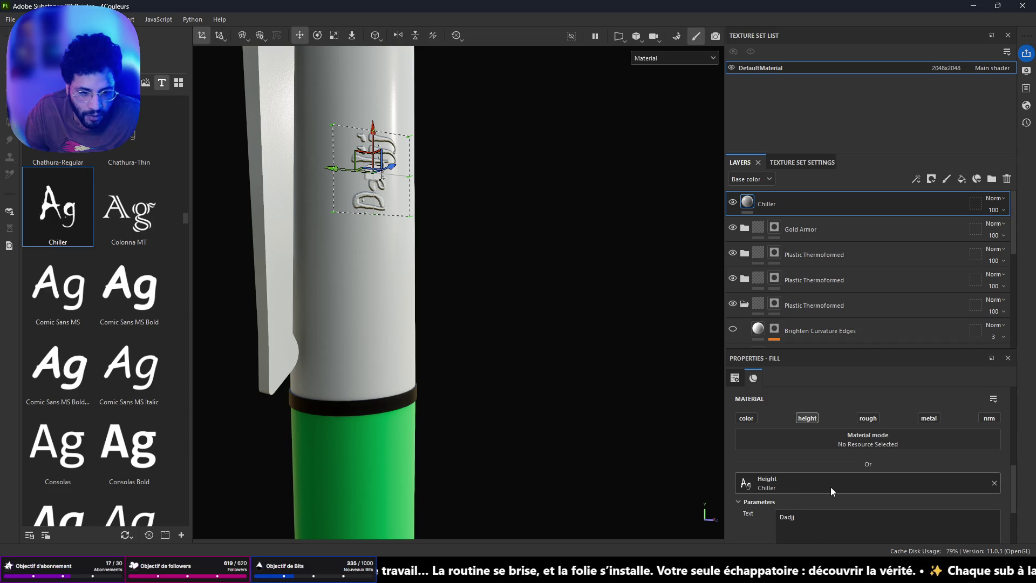
scroll(833, 464, "down", 3)
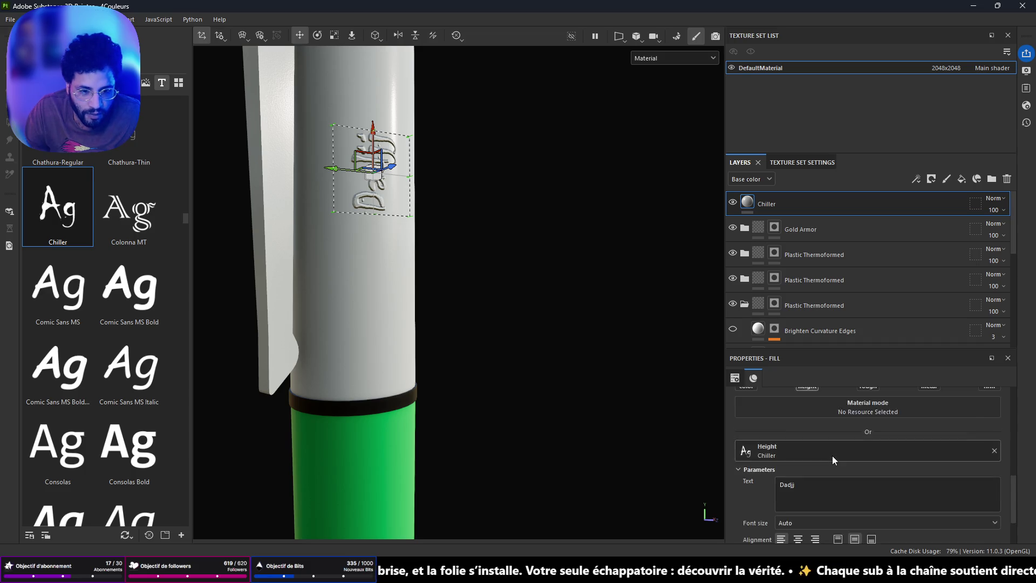
left_click(748, 510)
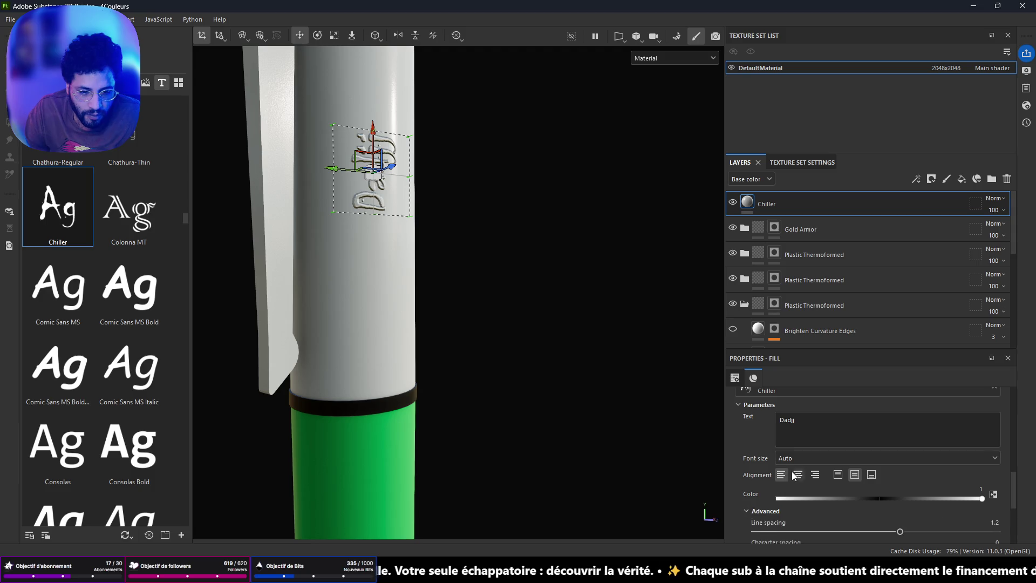
scroll(792, 472, "down", 2)
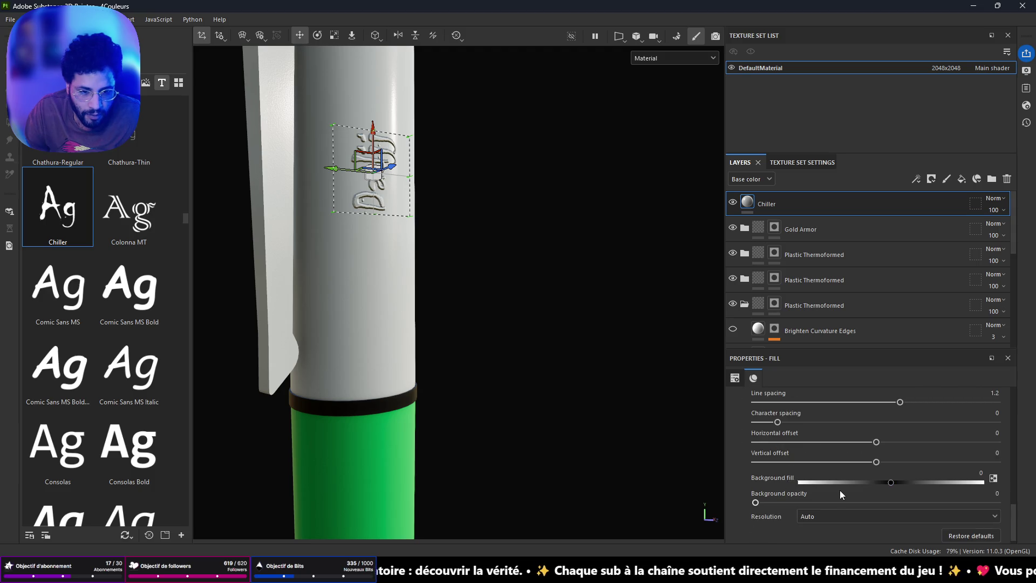
scroll(840, 491, "up", 10)
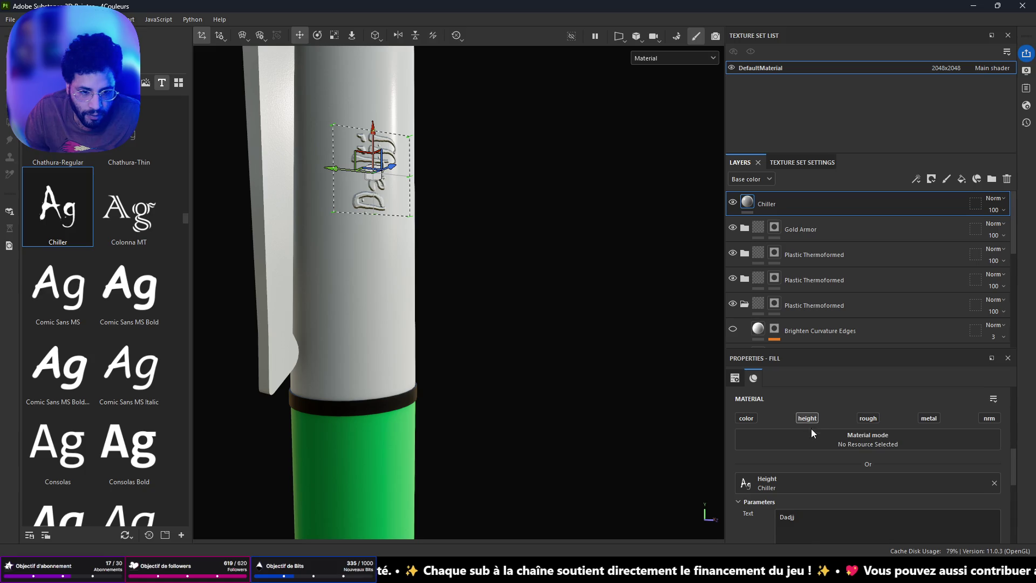
scroll(829, 471, "down", 4)
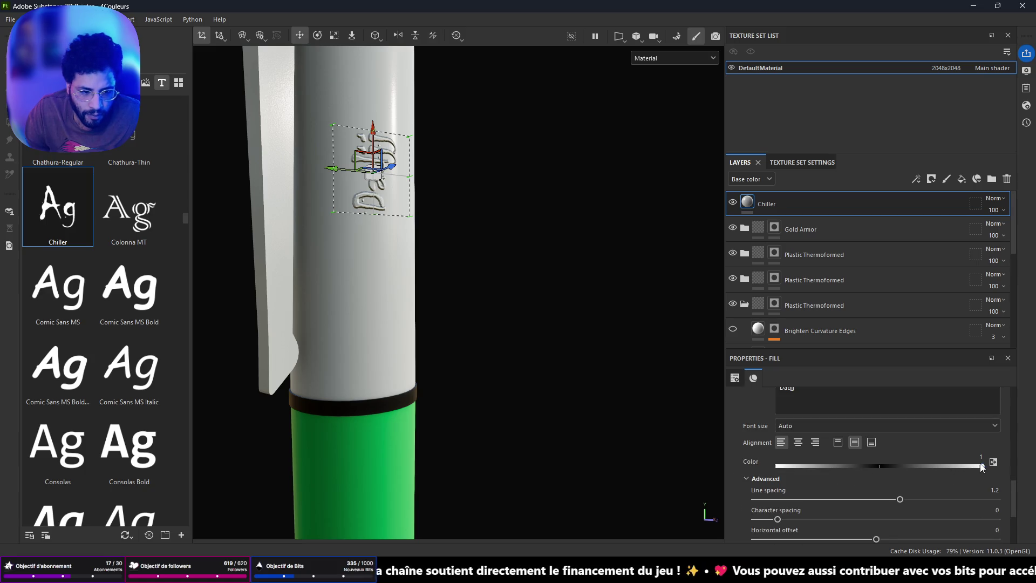
left_click_drag(944, 466, 766, 448)
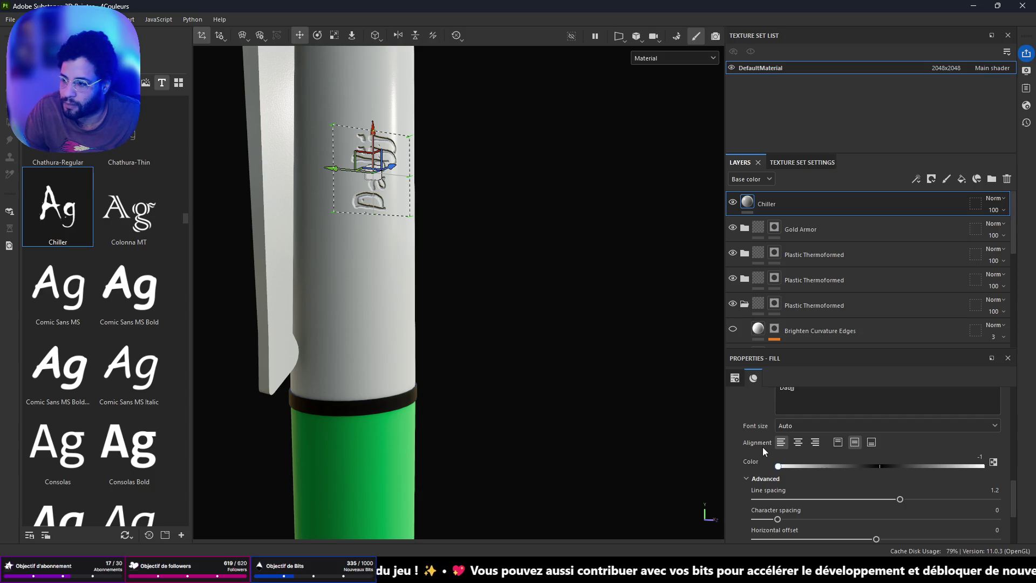
left_click_drag(778, 466, 964, 467)
scroll(869, 464, "up", 1)
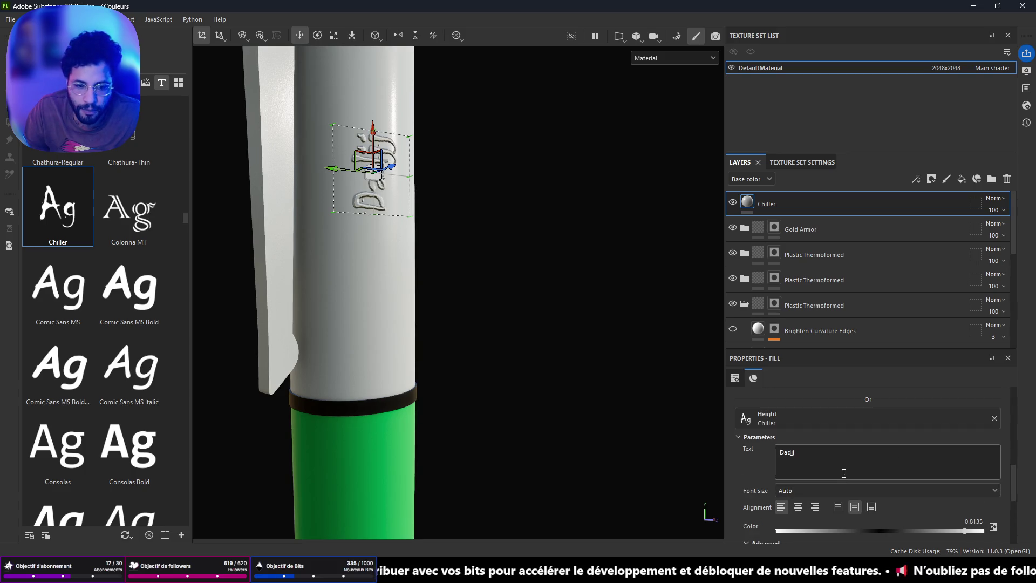
left_click(823, 420)
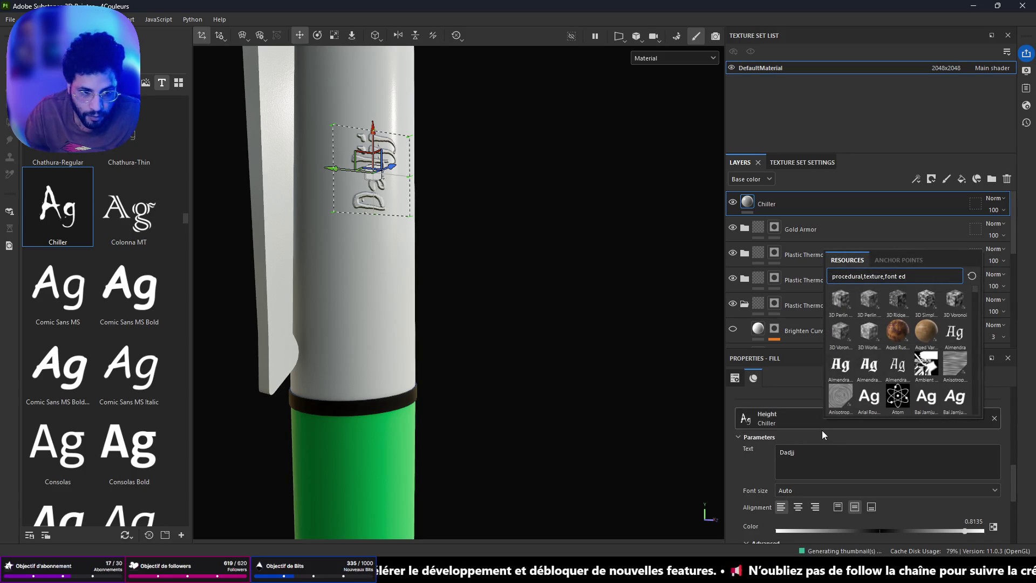
Step: Search the resources for 'font' and pick Edwardian Script ITC to replace Chiller
left_click_drag(885, 277, 773, 284)
type("edou")
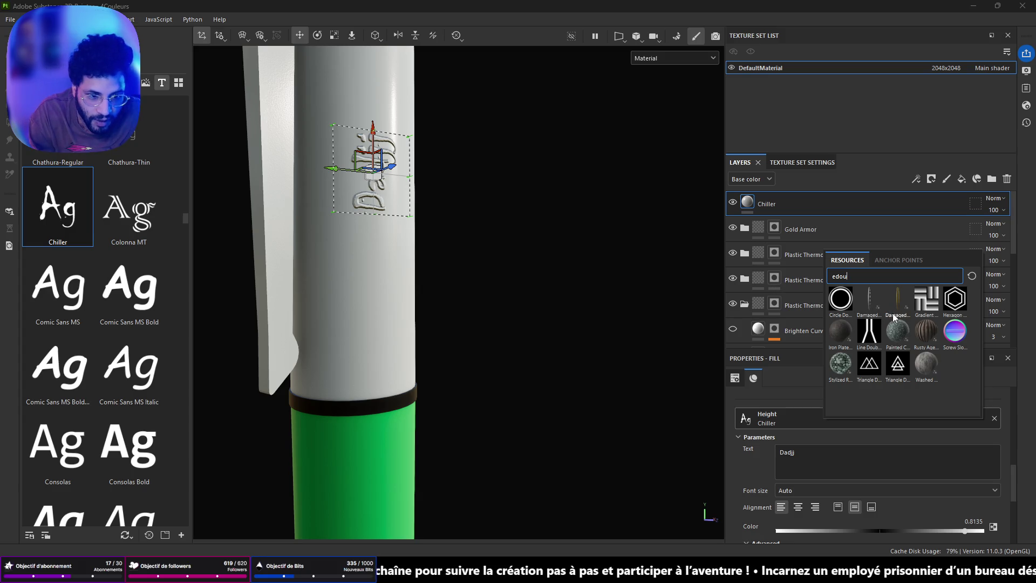
key("BackSpace")
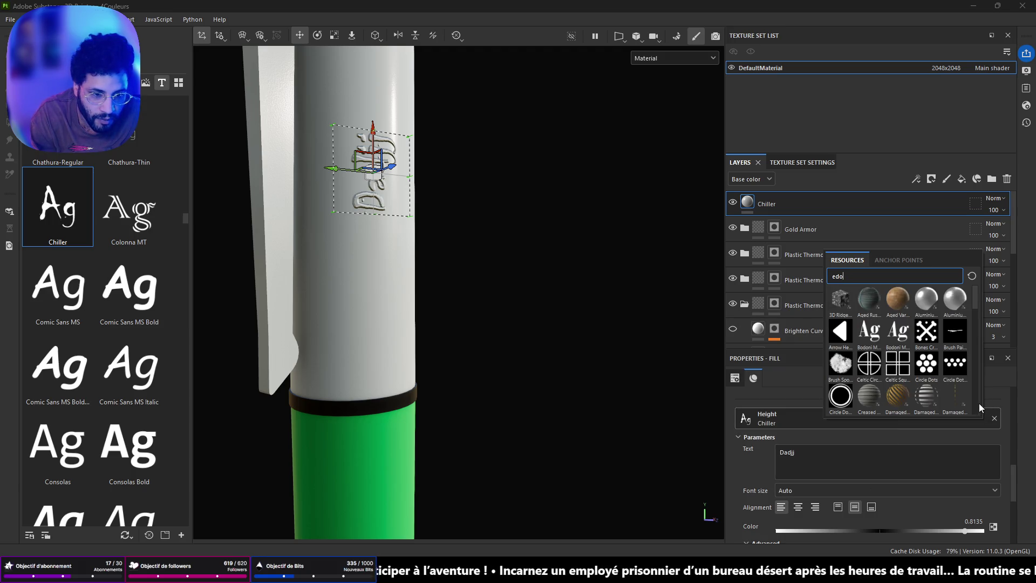
key("BackSpace")
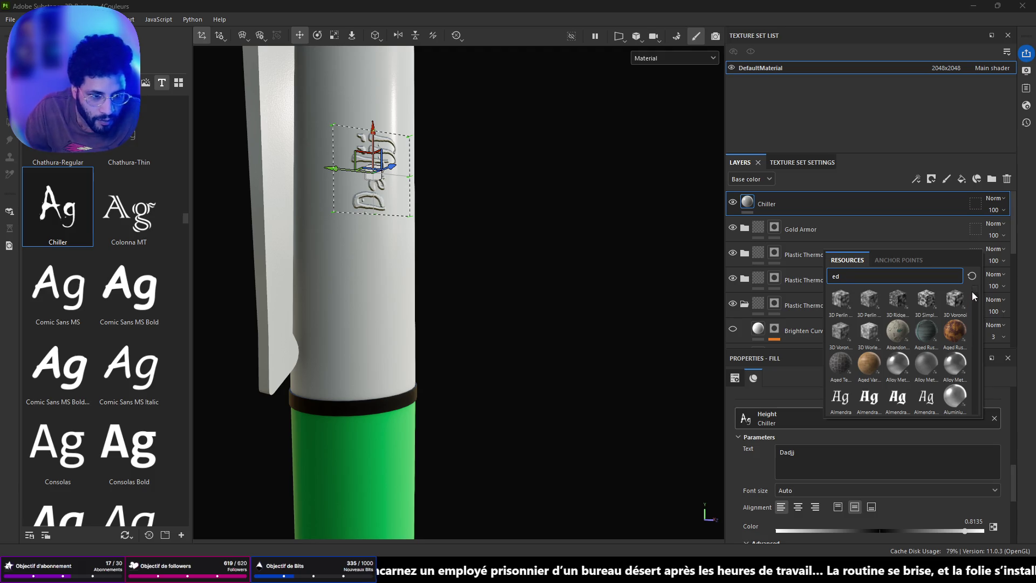
mouse_move(973, 289)
left_mouse_down()
mouse_move(976, 338)
mouse_move(975, 289)
left_mouse_up()
type("font")
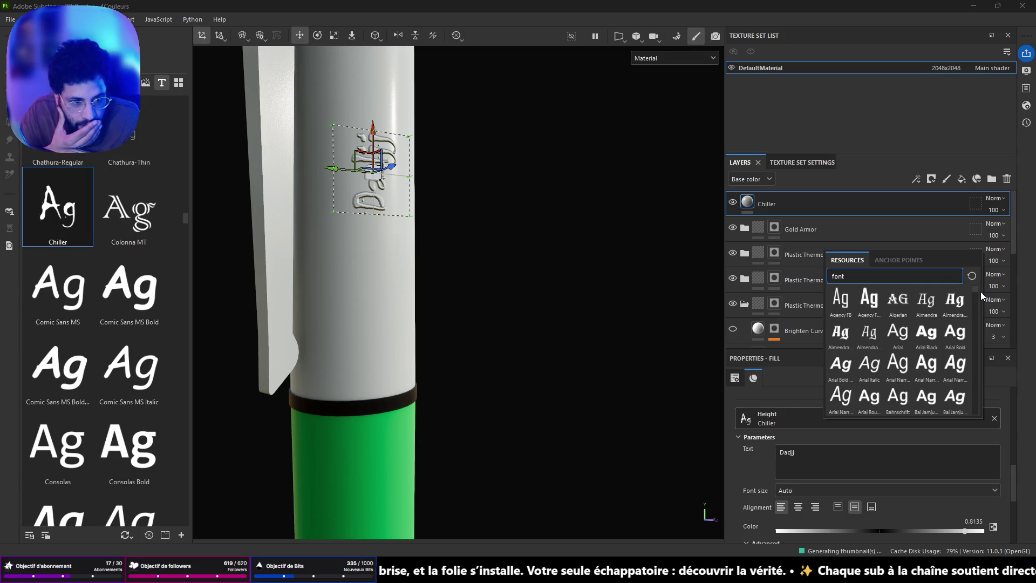
left_click_drag(978, 292, 980, 345)
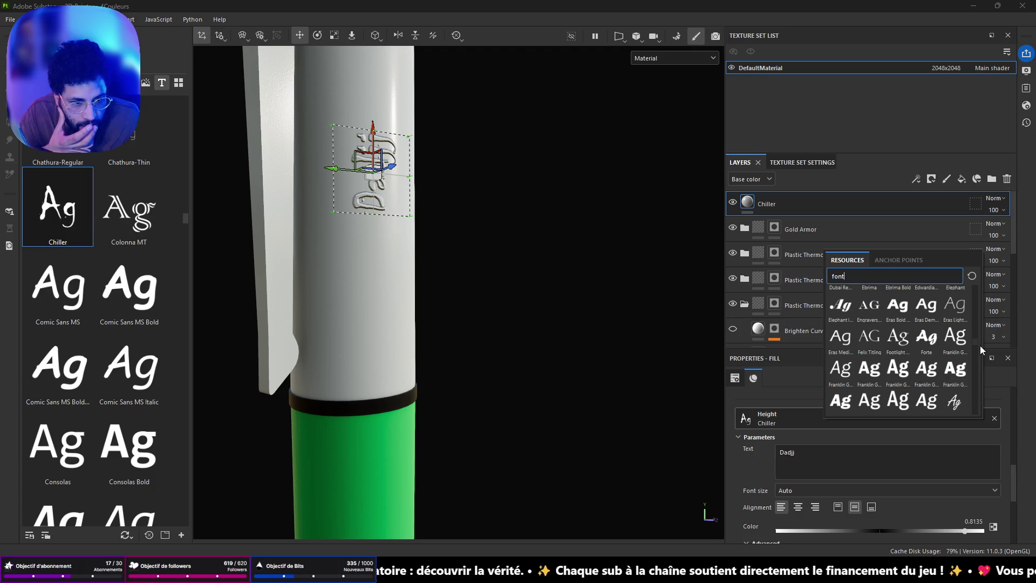
left_click(928, 287)
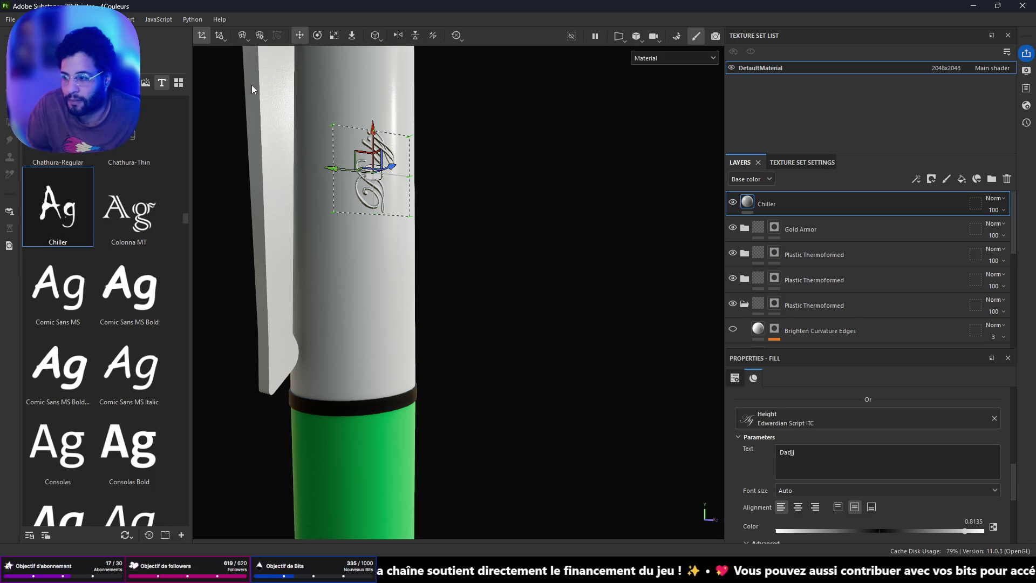
scroll(302, 105, "up", 3)
mouse_move(302, 106)
left_mouse_down("alt")
mouse_move(377, 161)
mouse_move(456, 252)
left_mouse_up("alt")
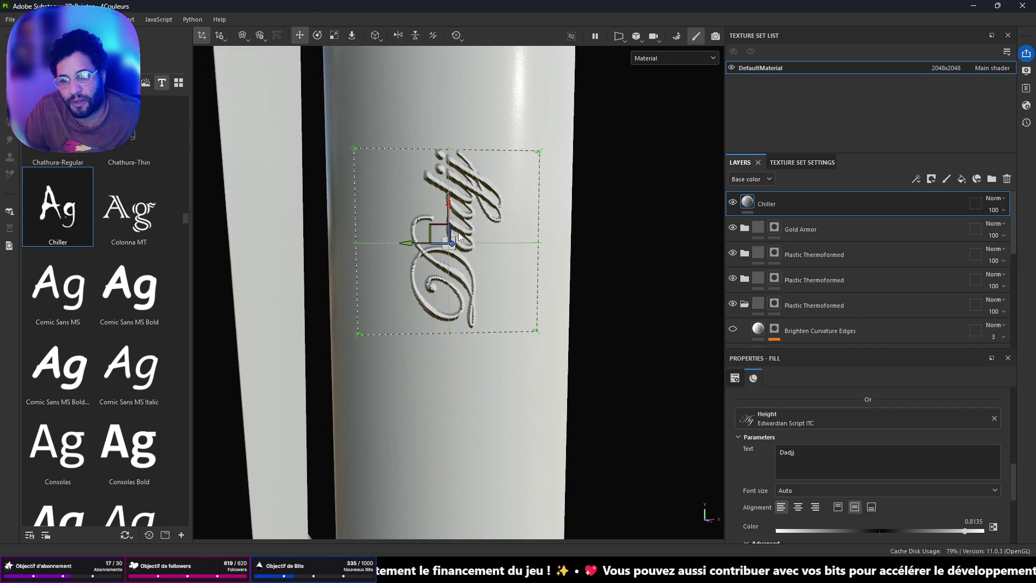
key("e")
key("r")
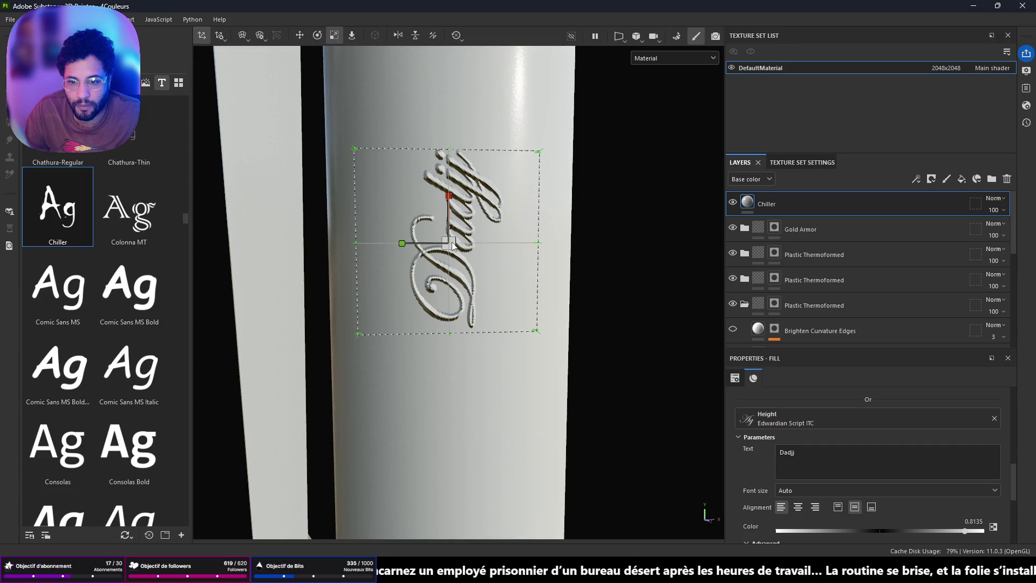
mouse_move(454, 249)
left_mouse_down()
mouse_move(555, 424)
mouse_move(527, 361)
left_mouse_up()
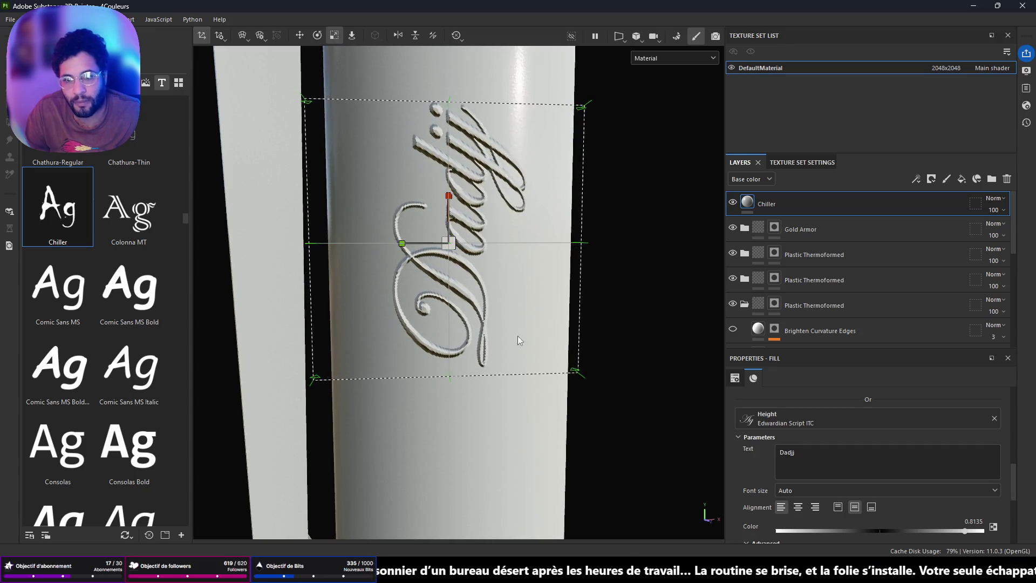
scroll(544, 323, "down", 2)
mouse_move(539, 301)
left_mouse_down("alt")
mouse_move(397, 185)
mouse_move(601, 325)
left_mouse_up("alt")
mouse_move(965, 531)
left_mouse_down()
mouse_move(734, 505)
mouse_move(969, 503)
mouse_move(876, 497)
mouse_move(883, 493)
left_mouse_up()
mouse_move(621, 280)
left_mouse_down("alt")
mouse_move(525, 235)
mouse_move(475, 363)
mouse_move(513, 302)
mouse_move(624, 195)
mouse_move(478, 296)
mouse_move(475, 287)
mouse_move(463, 329)
mouse_move(624, 335)
mouse_move(537, 238)
mouse_move(333, 280)
mouse_move(319, 319)
mouse_move(583, 273)
mouse_move(514, 273)
left_mouse_up("alt")
scroll(512, 302, "up", 5)
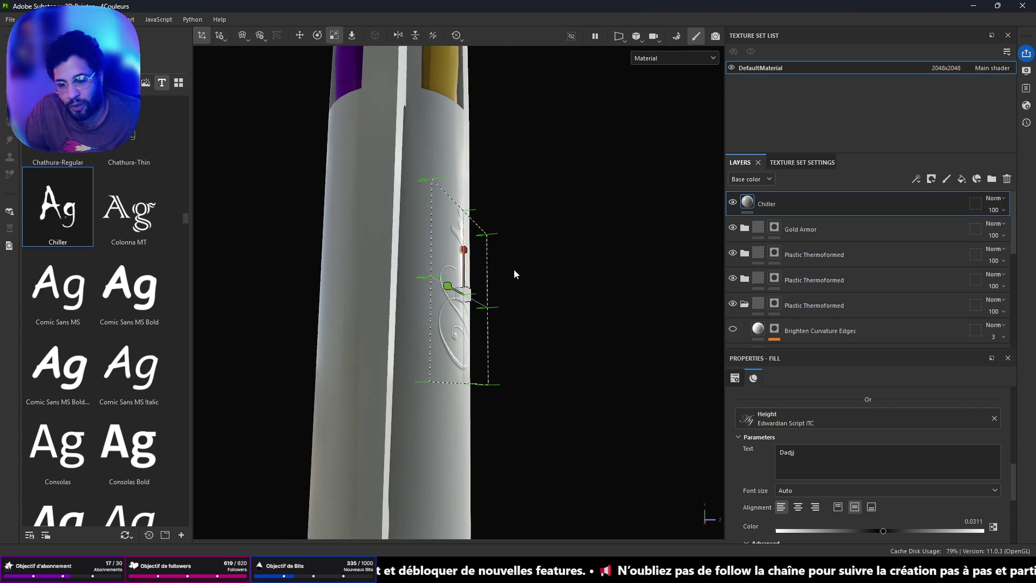
scroll(405, 263, "up", 5)
mouse_move(404, 264)
left_mouse_down("alt")
mouse_move(430, 169)
mouse_move(286, 342)
left_mouse_up("alt")
scroll(286, 342, "down", 5)
mouse_move(561, 237)
left_mouse_down("alt")
mouse_move(473, 100)
mouse_move(360, 180)
mouse_move(354, 243)
mouse_move(557, 247)
mouse_move(561, 194)
mouse_move(534, 208)
mouse_move(537, 219)
mouse_move(556, 216)
mouse_move(595, 167)
mouse_move(474, 271)
mouse_move(549, 252)
mouse_move(572, 222)
mouse_move(565, 287)
mouse_move(491, 234)
left_mouse_up("alt")
scroll(540, 238, "up", 3)
scroll(538, 237, "down", 5)
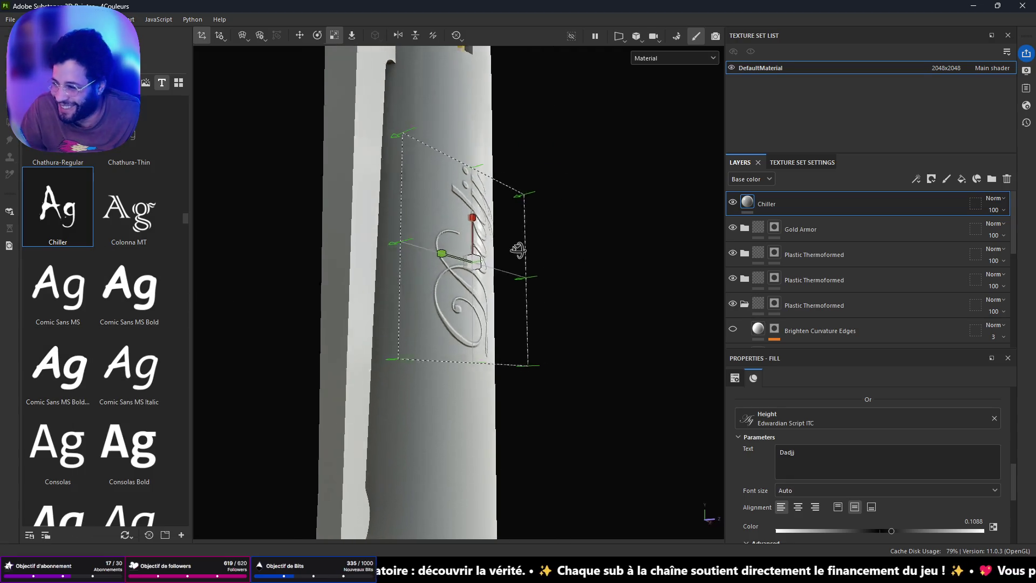
mouse_move(479, 286)
left_mouse_down("alt")
mouse_move(530, 208)
mouse_move(381, 162)
mouse_move(382, 317)
mouse_move(601, 342)
mouse_move(551, 283)
mouse_move(541, 294)
mouse_move(430, 301)
mouse_move(310, 287)
mouse_move(322, 259)
mouse_move(442, 280)
mouse_move(685, 294)
mouse_move(366, 292)
mouse_move(378, 292)
left_mouse_up("alt")
scroll(449, 335, "down", 5)
mouse_move(448, 335)
left_mouse_down("alt")
mouse_move(470, 254)
mouse_move(508, 255)
mouse_move(511, 232)
mouse_move(529, 271)
mouse_move(486, 284)
mouse_move(221, 291)
mouse_move(463, 343)
mouse_move(504, 292)
mouse_move(485, 302)
mouse_move(734, 286)
mouse_move(590, 436)
mouse_move(317, 132)
mouse_move(377, 303)
mouse_move(416, 329)
left_mouse_up("alt")
scroll(485, 283, "up", 3)
scroll(480, 291, "down", 1)
scroll(470, 319, "down", 5)
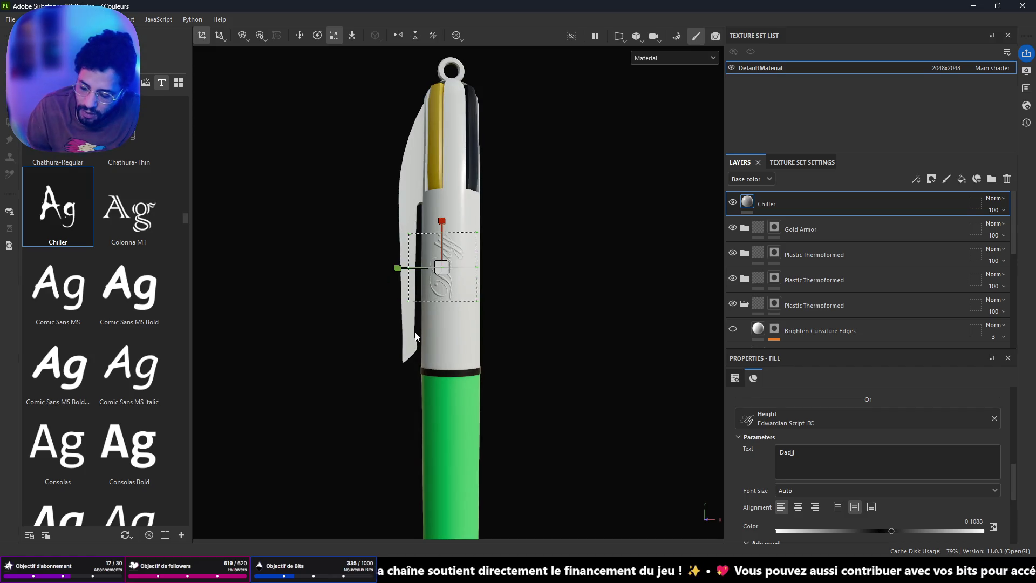
key("ctrl+shift+e")
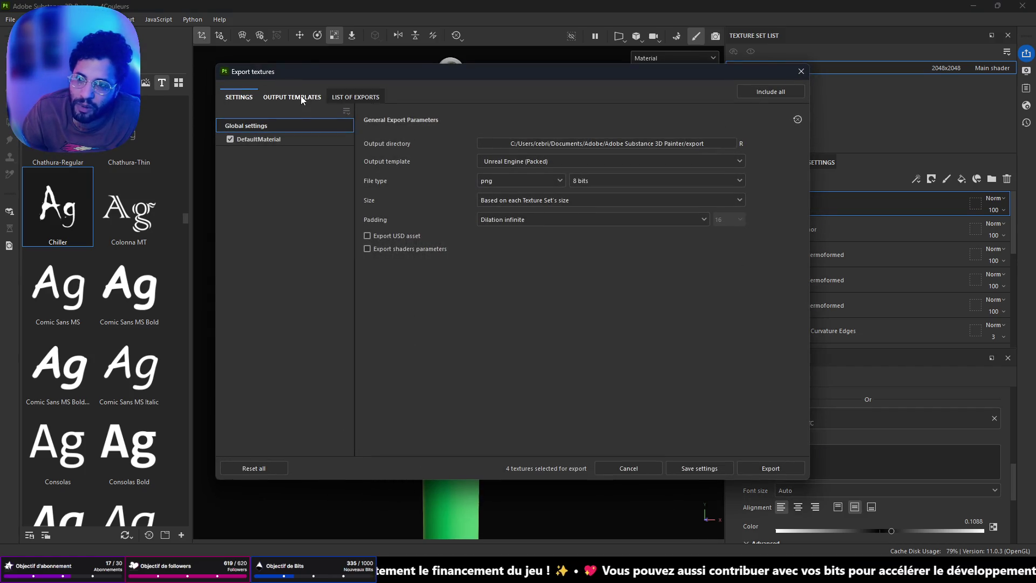
Step: Set the output directory to BUREAU15 and export the pen's Unreal Engine (Packed) textures
left_click(693, 146)
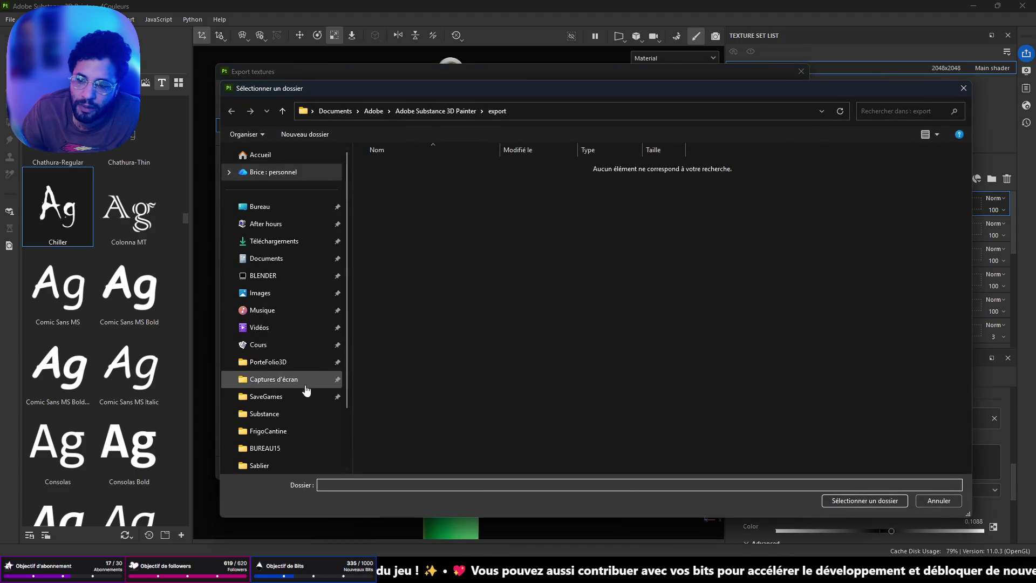
left_click(282, 449)
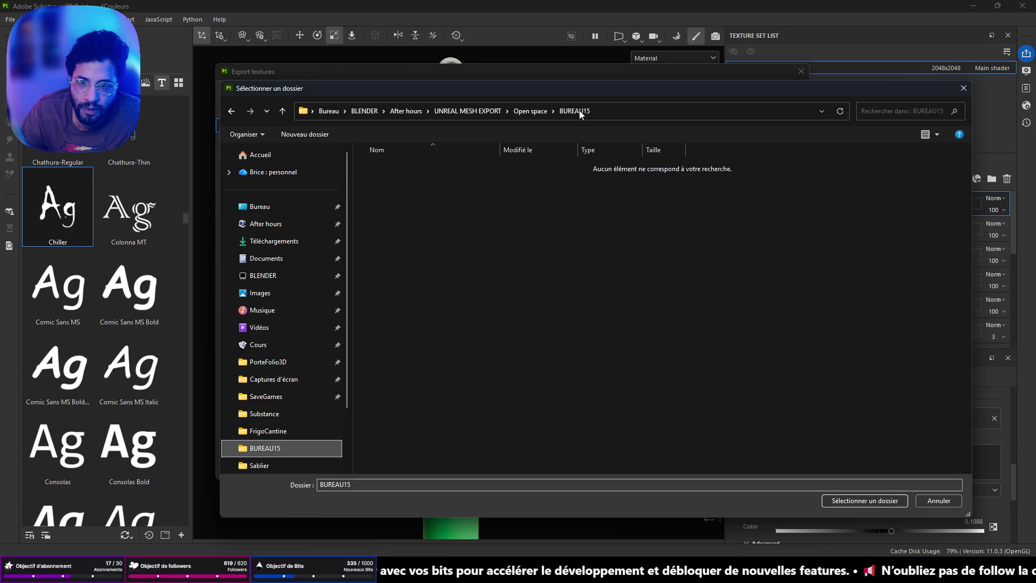
left_click(834, 498)
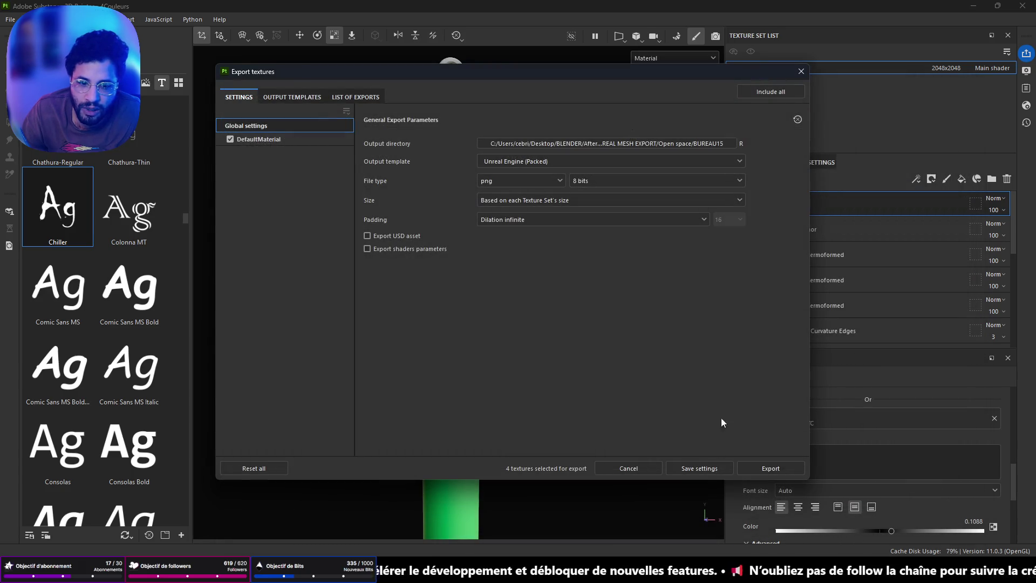
left_click(770, 472)
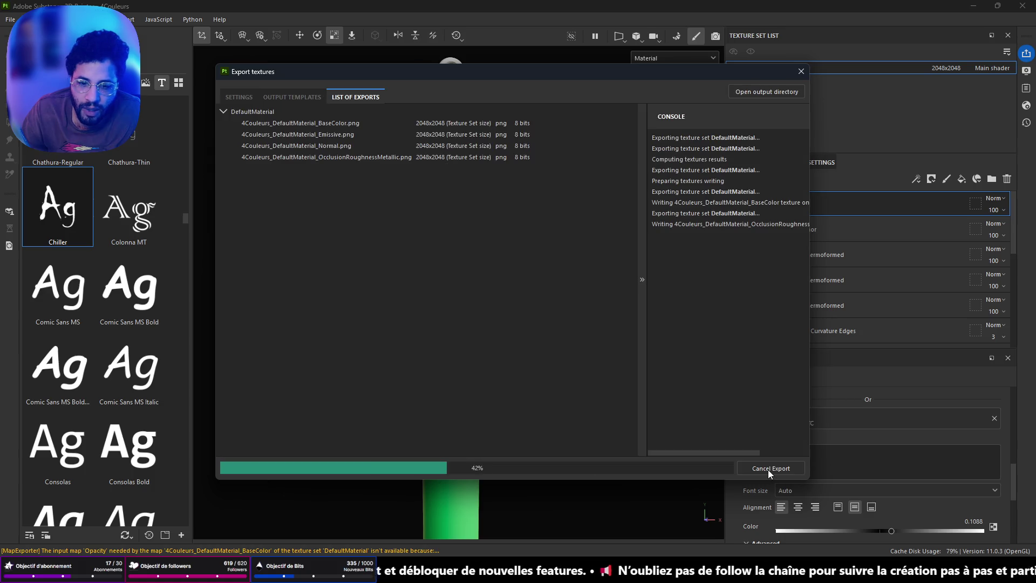
left_click(801, 71)
left_click(11, 20)
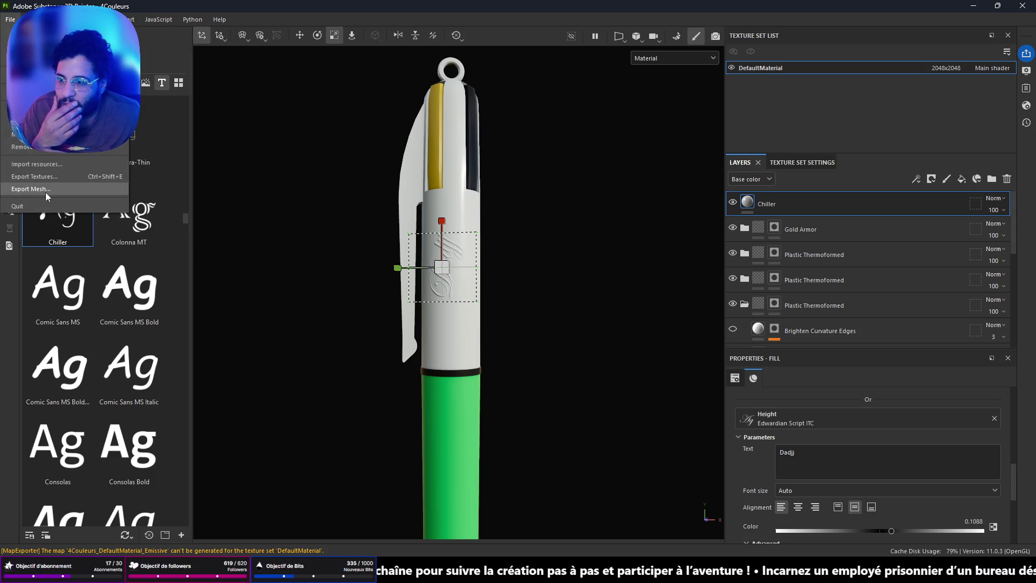
Step: Export the pen mesh as 4Couleurs FBX into BUREAU15, confirming the overwrite
left_click(45, 190)
left_click(601, 321)
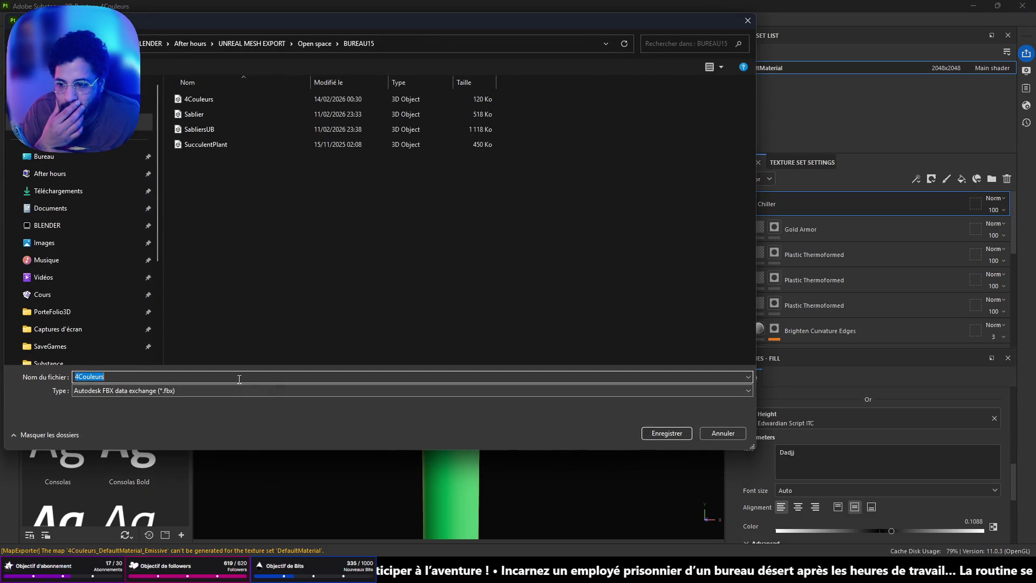
left_click(200, 100)
double_click(185, 376)
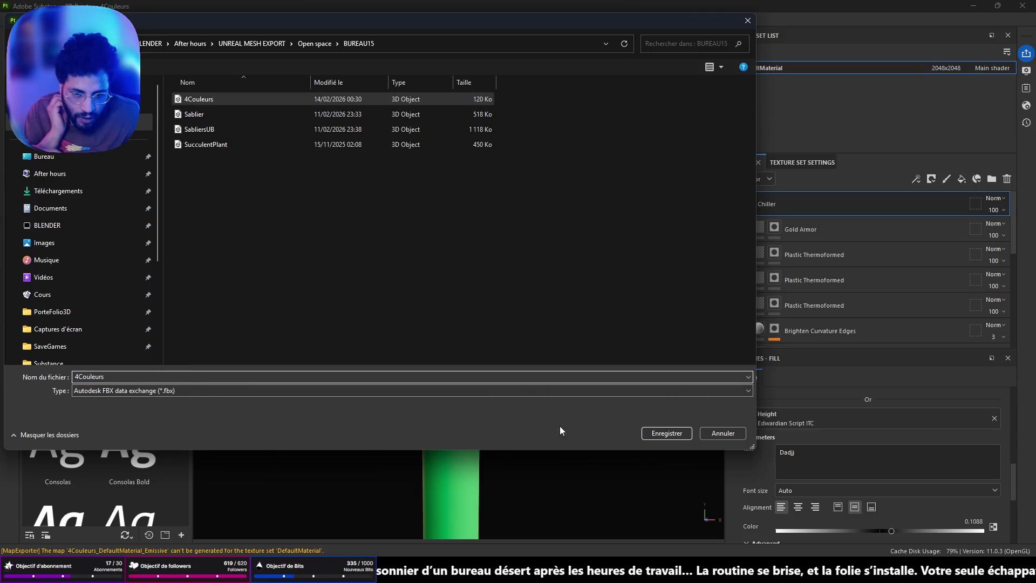
left_click(190, 100)
left_click(665, 433)
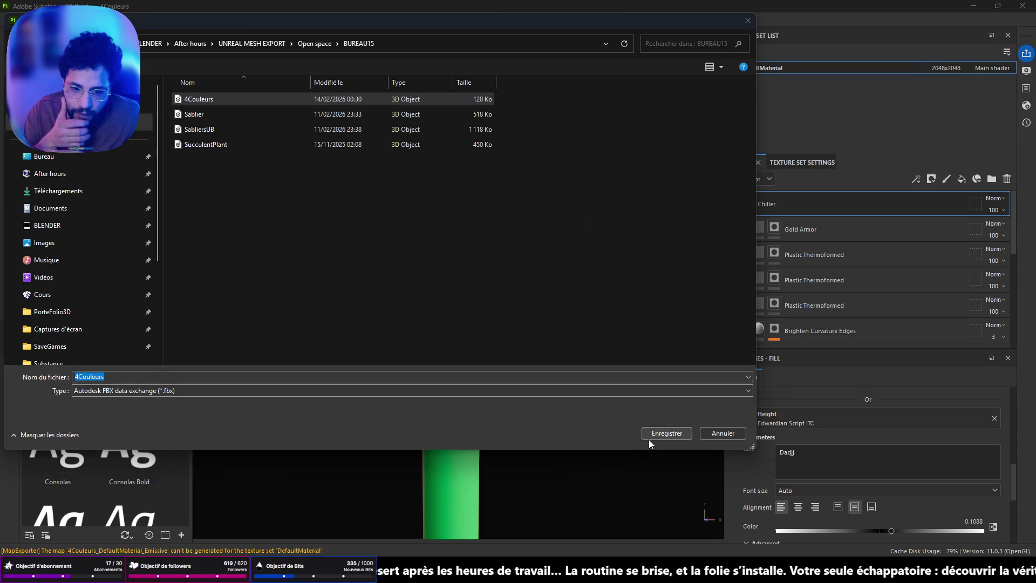
left_click(543, 284)
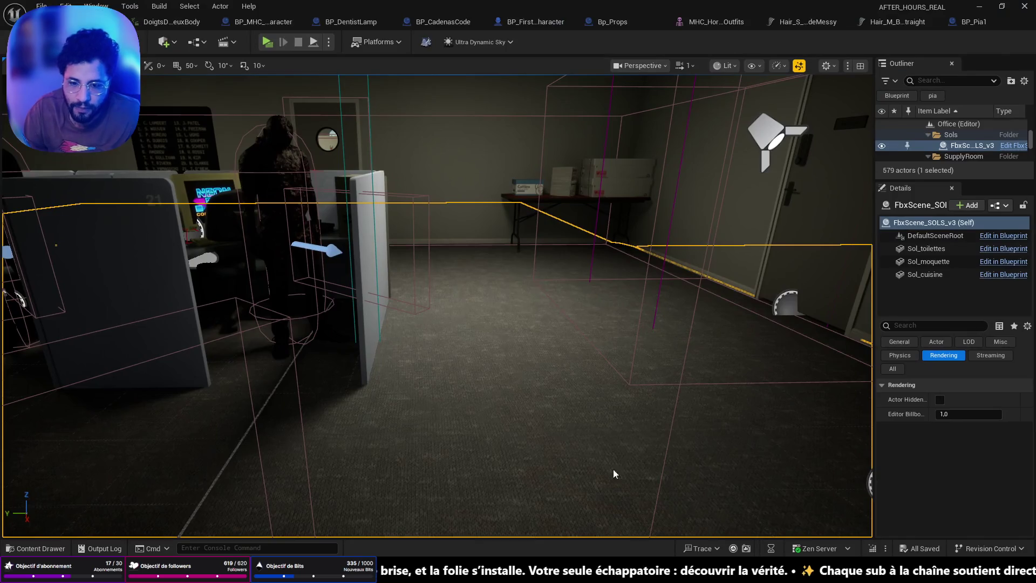
Step: Save the pen's Blender file with Ctrl+S and close Blender
right_click(486, 392)
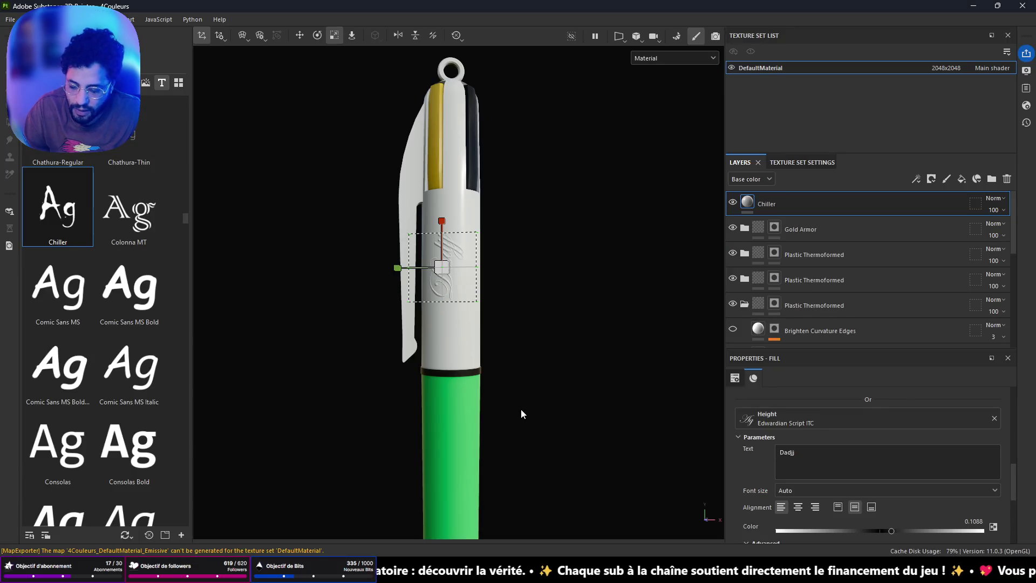
key("ctrl+s")
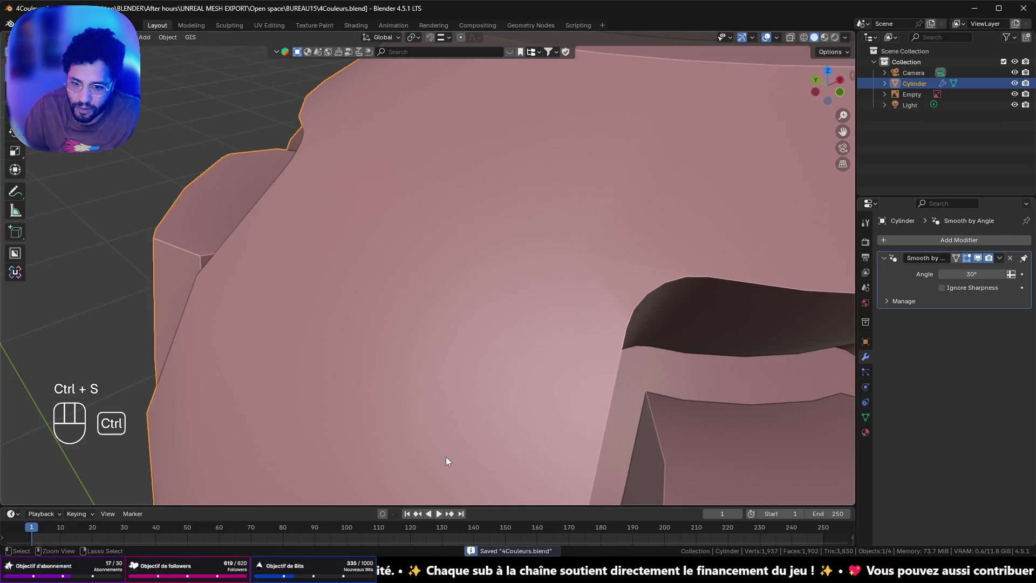
left_click(1022, 10)
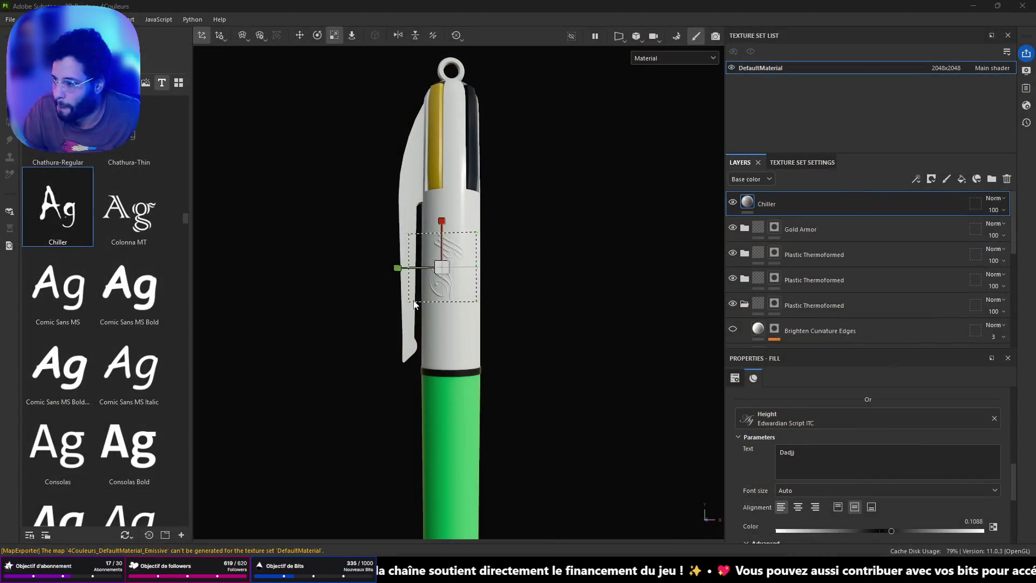
scroll(405, 300, "up", 3)
scroll(454, 285, "down", 2)
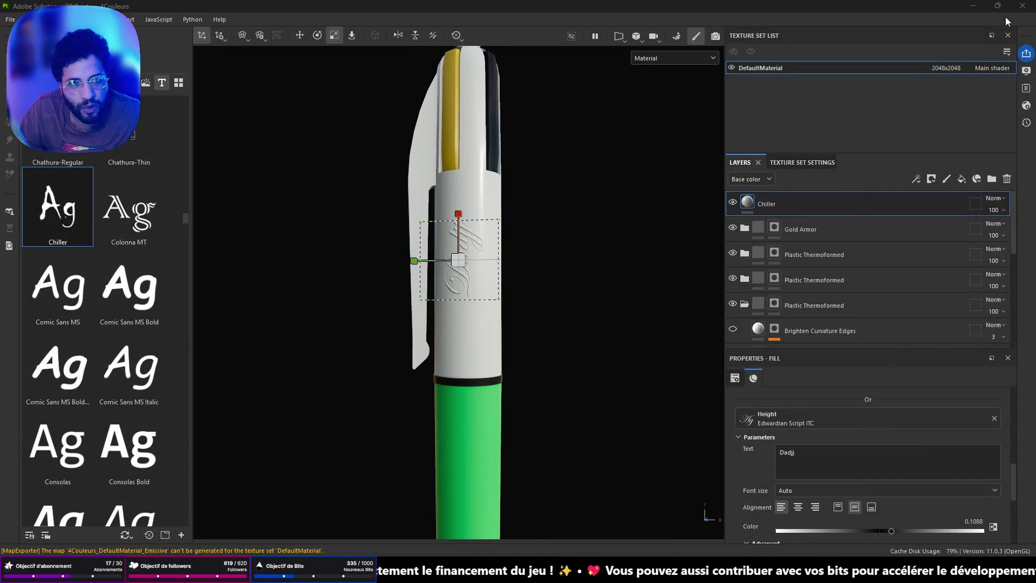
Step: Minimize Painter and fly the Unreal viewport into the cubicle office
left_click(973, 6)
right_click_drag(558, 366, 558, 367)
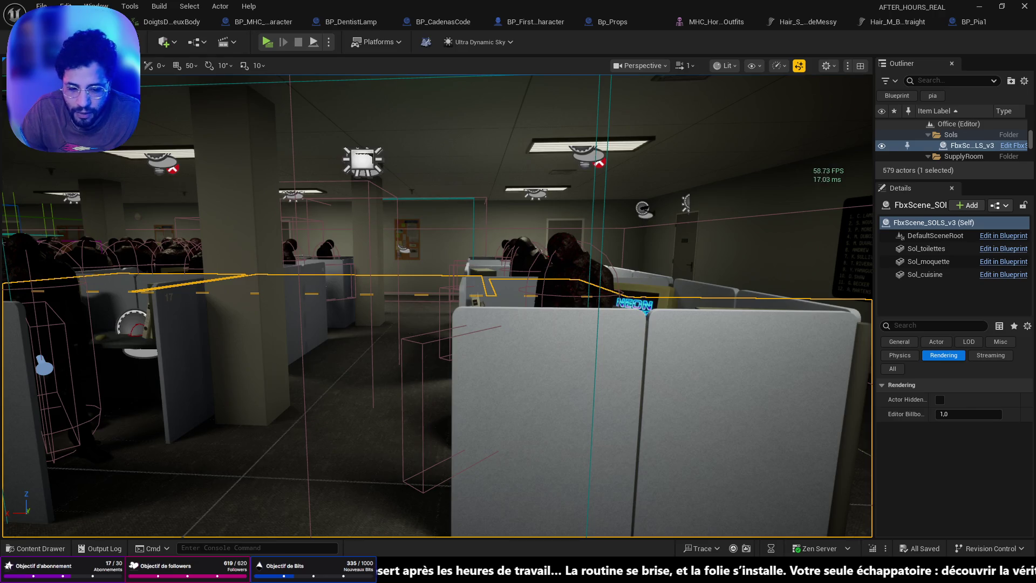
mouse_move(766, 573)
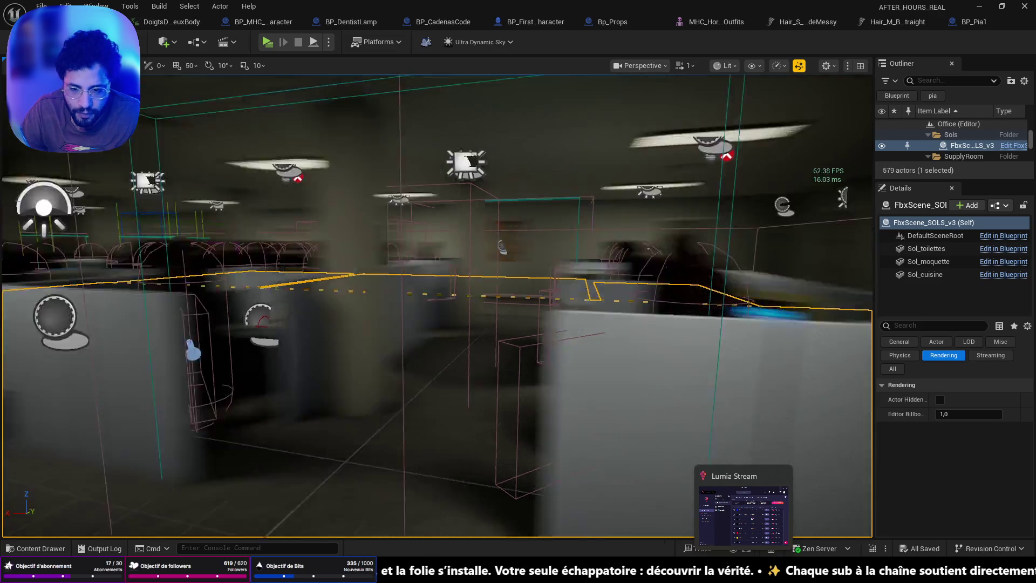
Step: In the Content Drawer, browse to MESH_BLENDER > OPEN_SPACE > BUREAU15
left_click(35, 548)
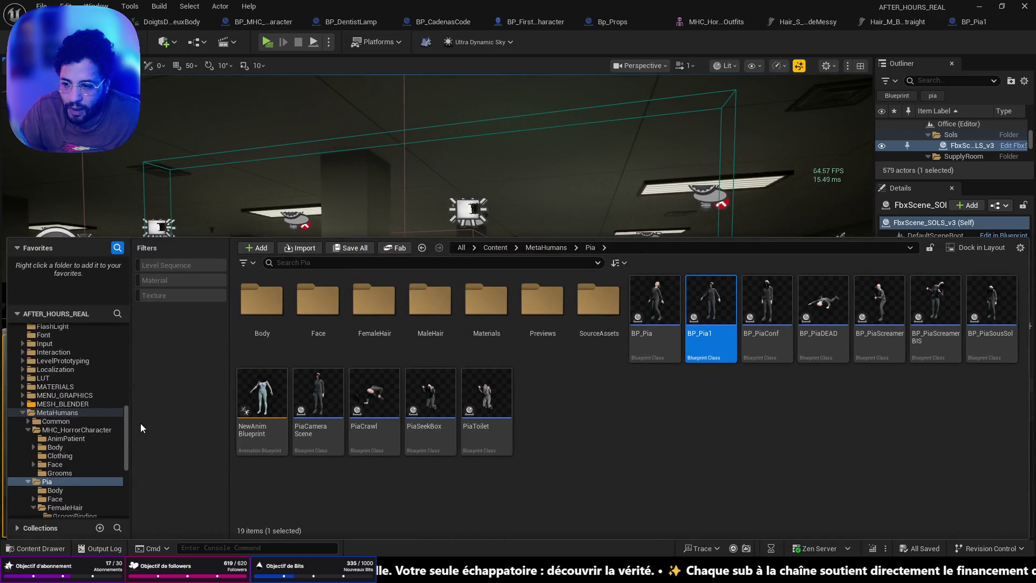
left_click(62, 404)
left_click(249, 392)
double_click(249, 392)
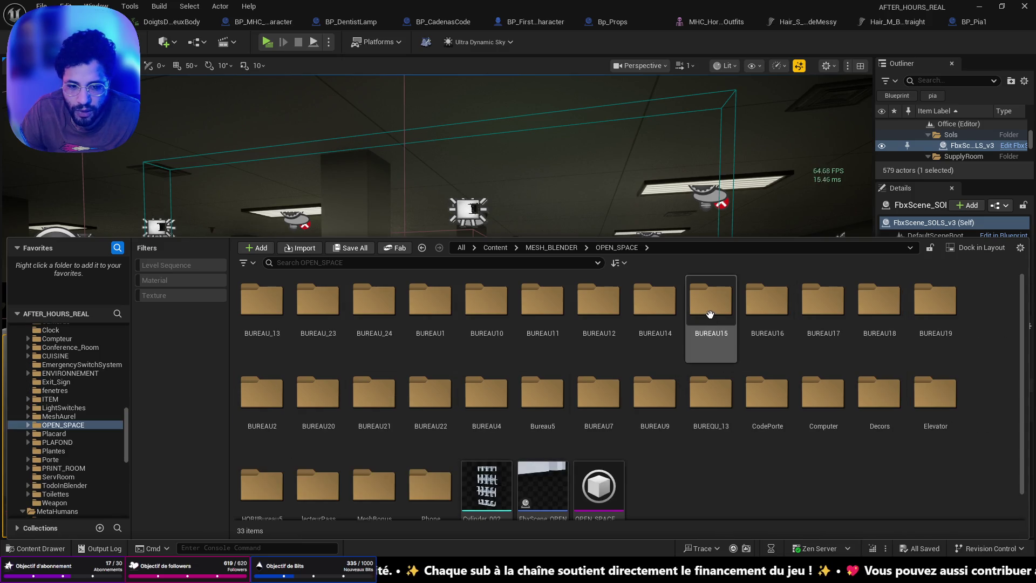
double_click(711, 305)
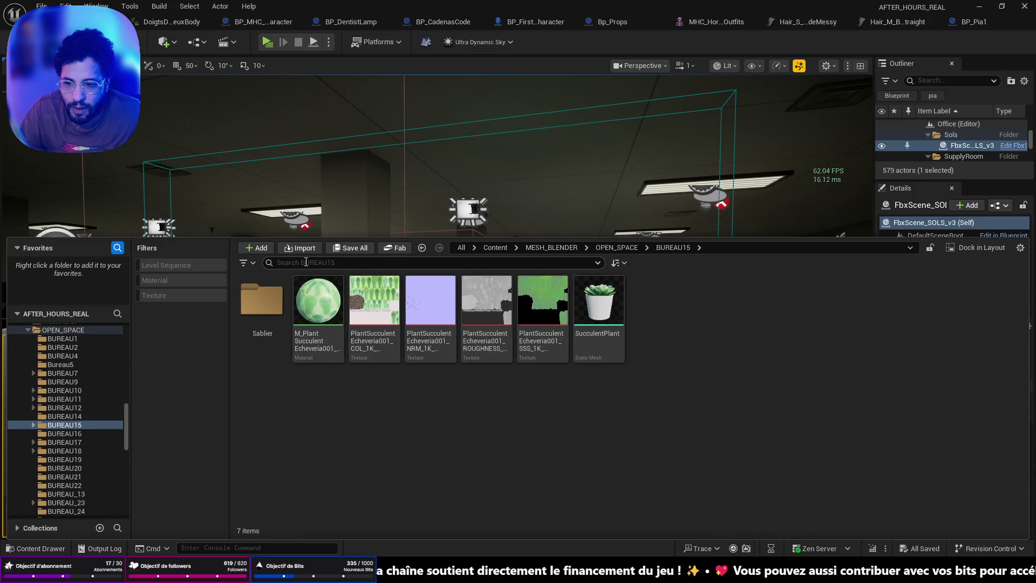
Step: Add a new folder in BUREAU15 named 4Couleurs and open it
left_click(261, 249)
left_click(315, 206)
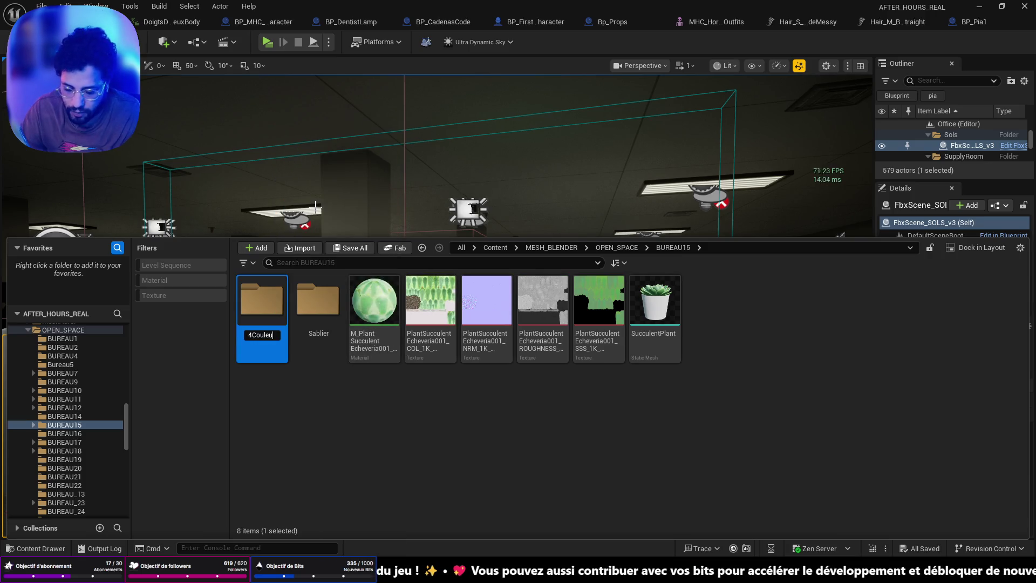
type("rs")
key("Return")
key("Return")
Step: Import 4Couleurs.fbx with its BaseColor, Normal and OcclusionRoughnessMetallic textures, then save all
left_click(300, 249)
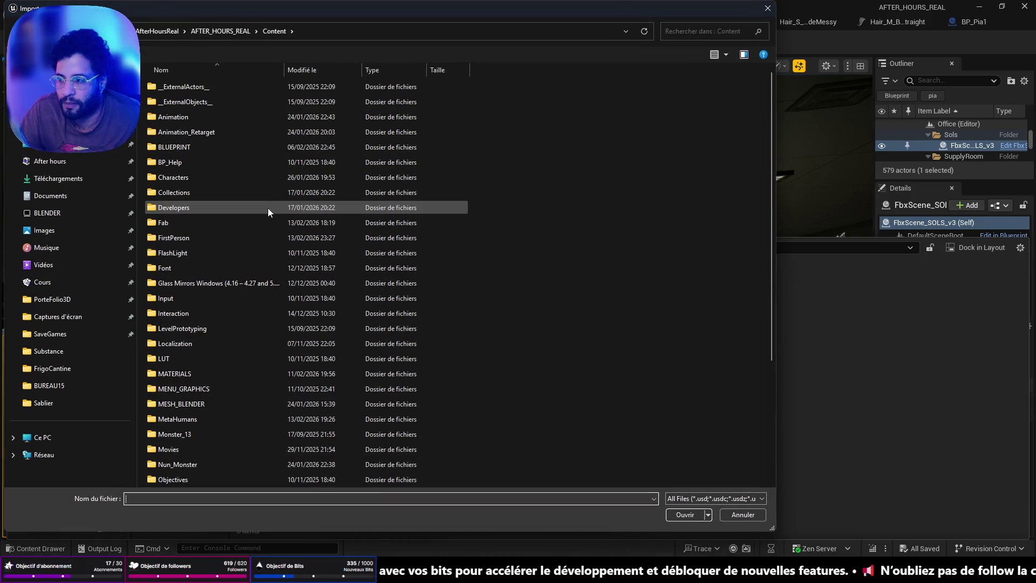
left_click(79, 385)
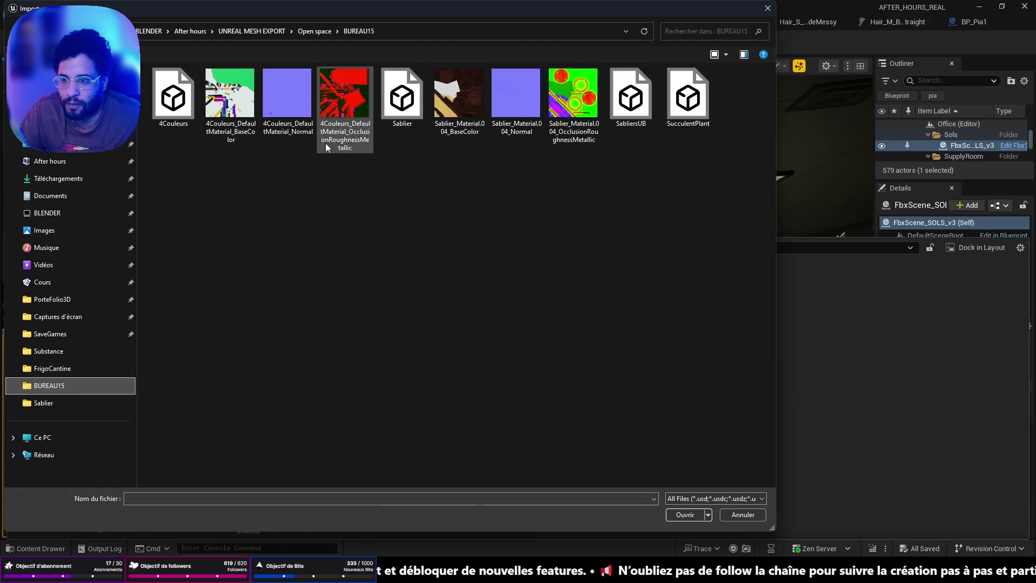
mouse_move(178, 171)
left_mouse_down()
mouse_move(324, 92)
mouse_move(372, 90)
left_mouse_up()
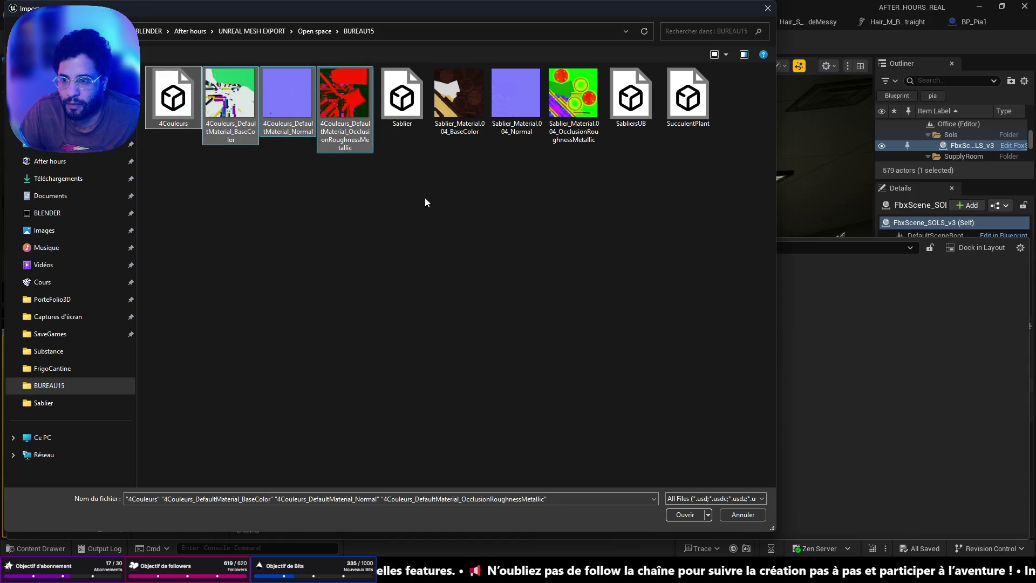
left_click(673, 516)
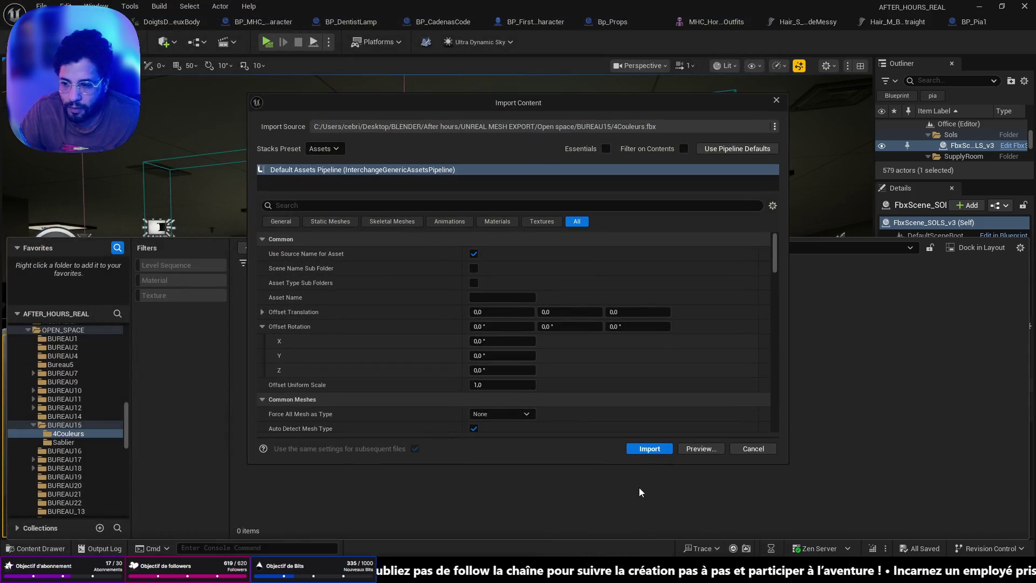
left_click(649, 447)
key("ctrl+shift+s")
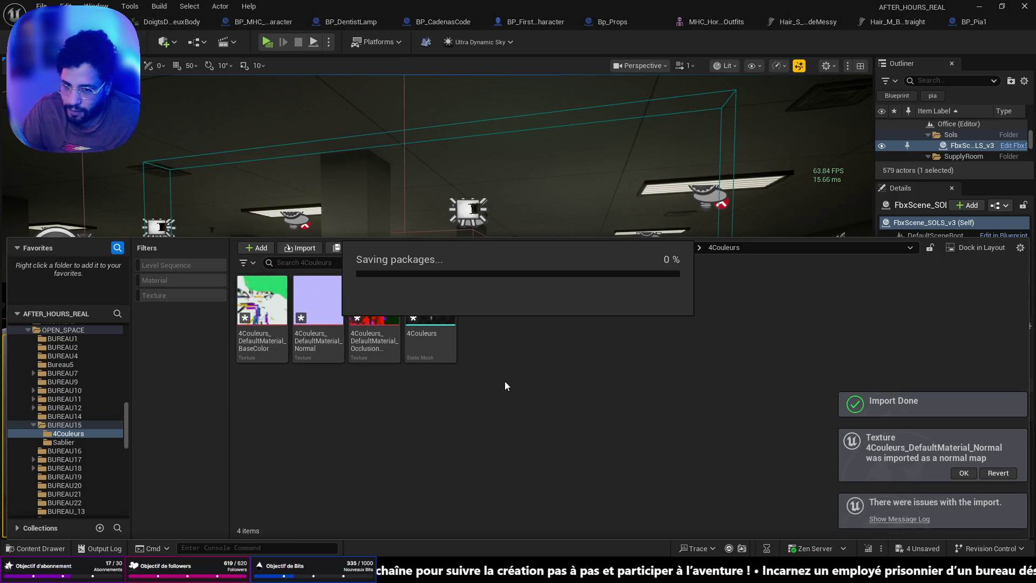
left_click(448, 310)
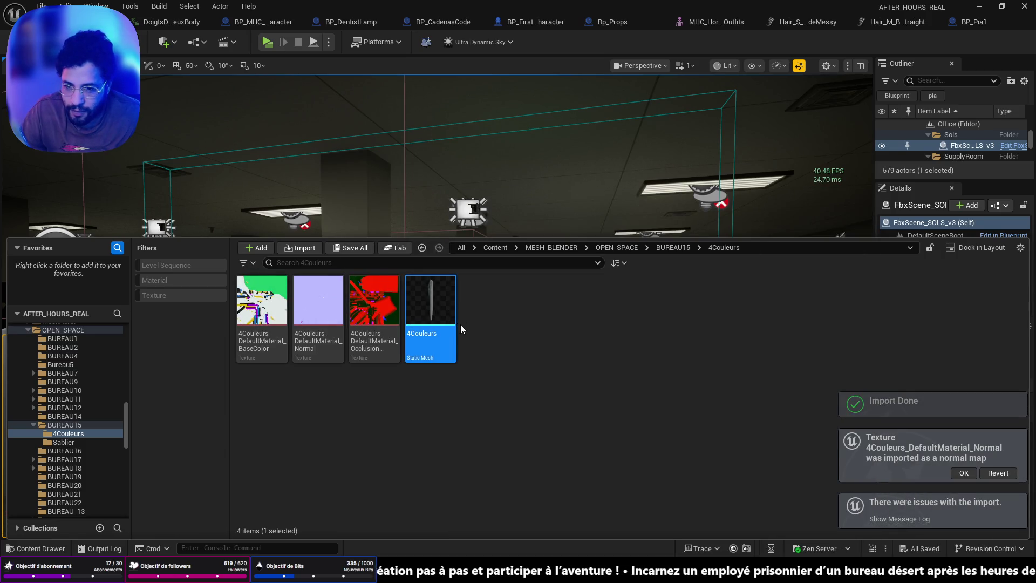
Step: Open the 4Couleurs mesh, then turn sRGB off on the OcclusionRoughnessMetallic texture and save it
double_click(460, 324)
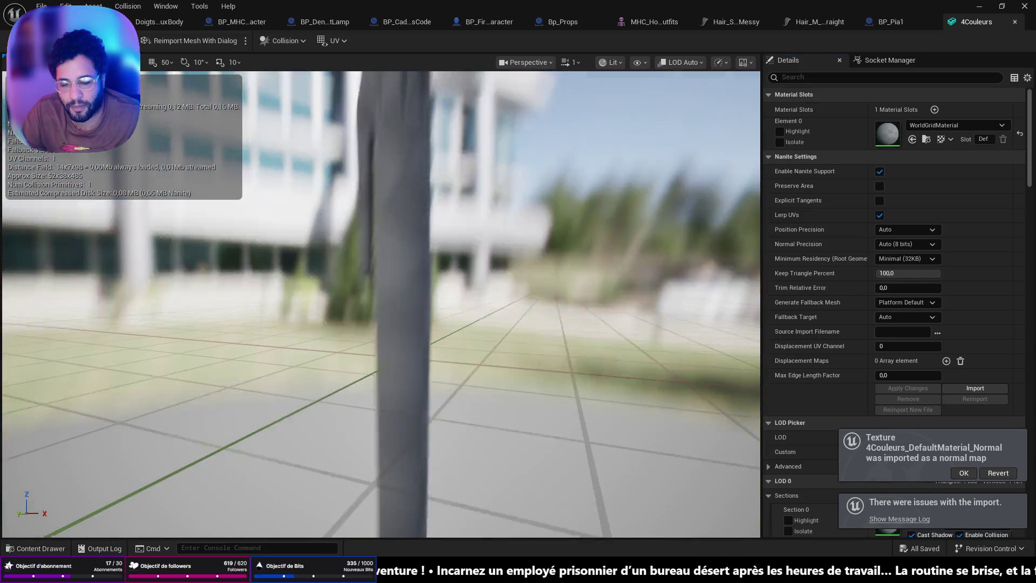
key("ctrl+space")
left_click(372, 256)
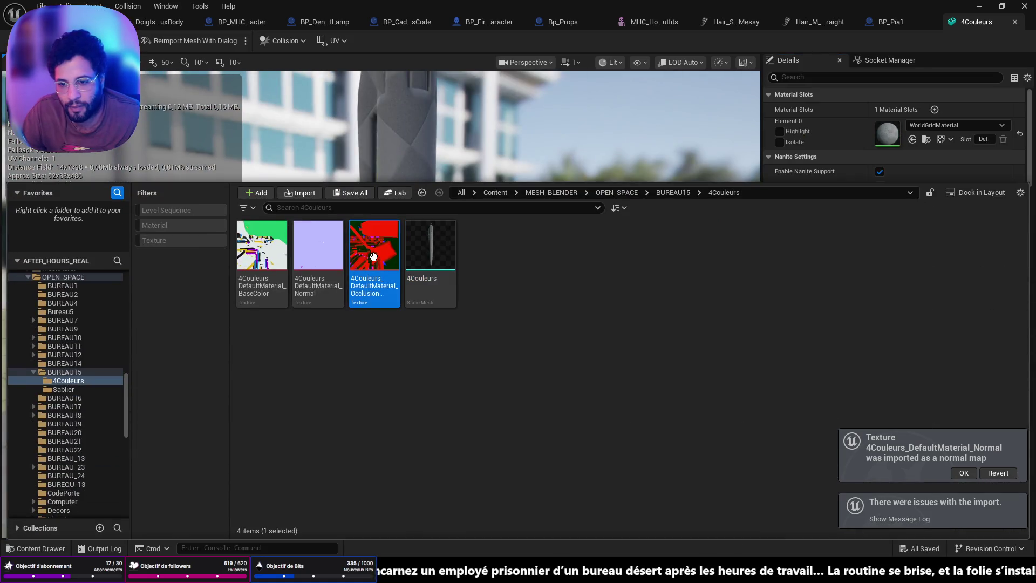
double_click(373, 256)
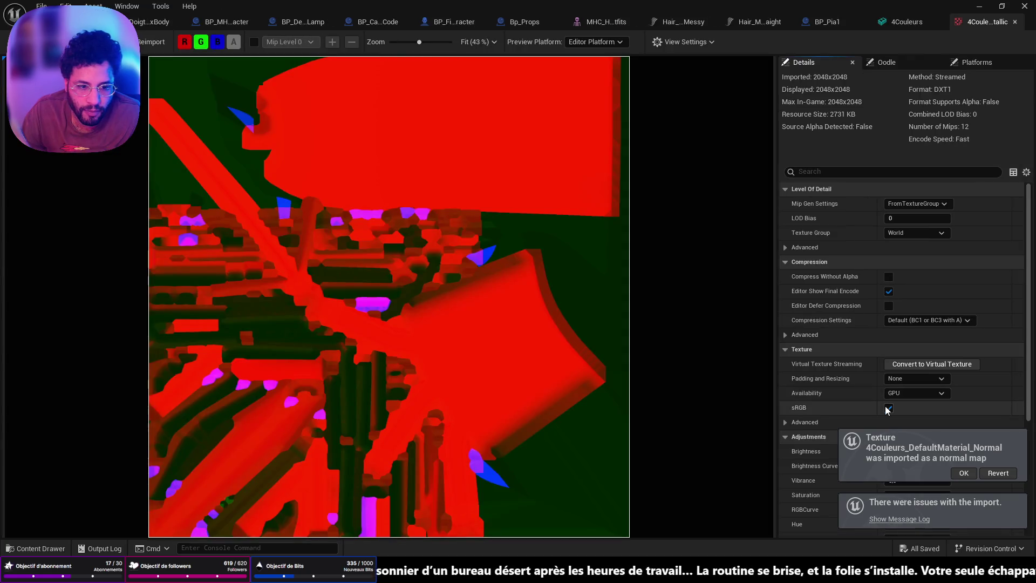
key("ctrl+s")
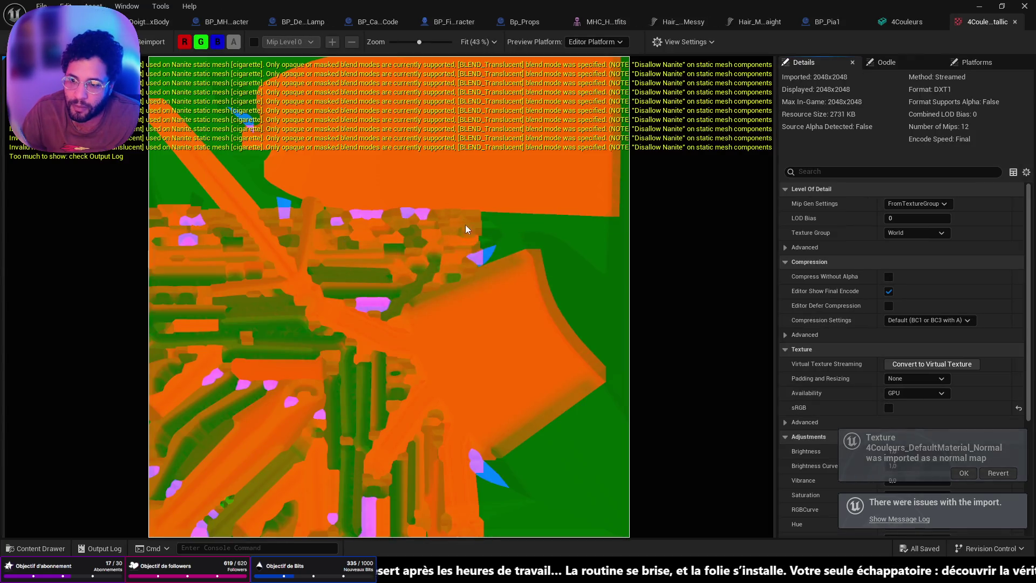
Step: Create a new material from the 4Couleurs BaseColor texture
key("ctrl+space")
right_click(262, 423)
left_click(308, 146)
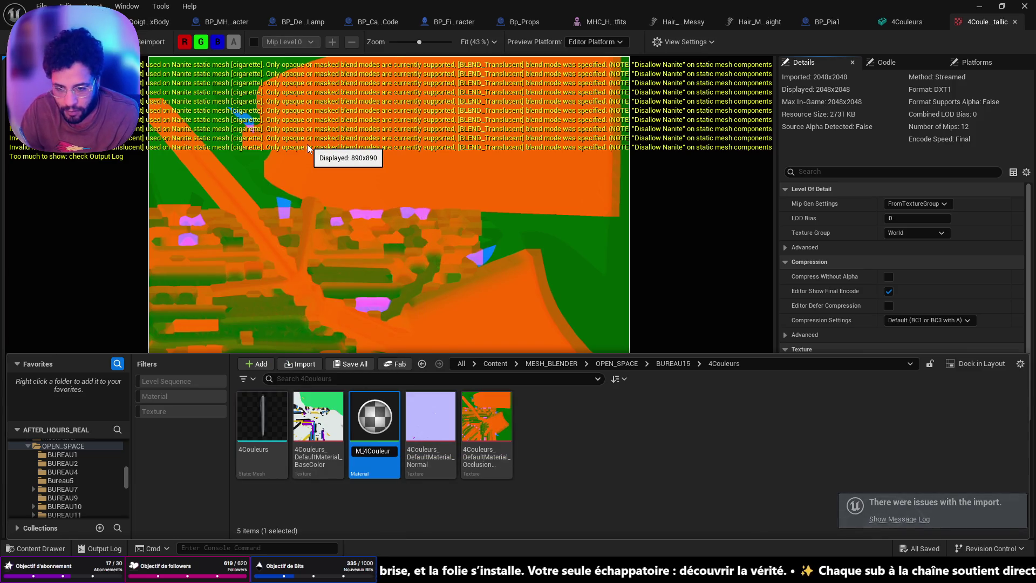
Step: Confirm the material name and add the Normal and OcclusionRoughnessMetallic textures to its graph
key("Return")
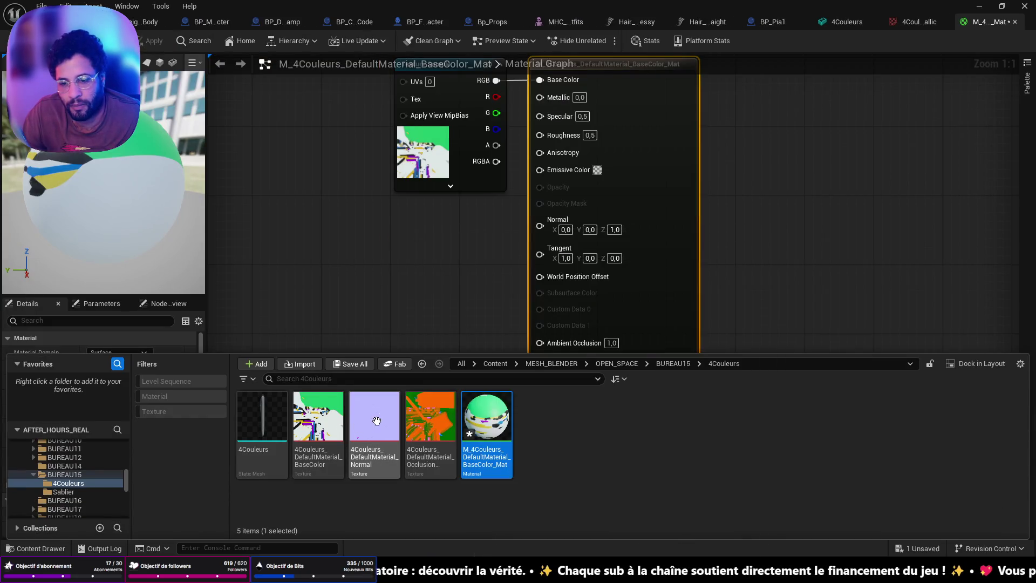
left_click(373, 422)
left_click(422, 416, "ctrl")
left_click_drag(422, 416, 336, 263)
mouse_move(470, 292)
left_mouse_down()
mouse_move(498, 278)
mouse_move(486, 243)
mouse_move(496, 235)
mouse_move(560, 371)
mouse_move(550, 345)
left_mouse_up()
Step: Wire green to Roughness, blue to Metallic, and the normal map to Normal, then save
left_click_drag(534, 153, 539, 135)
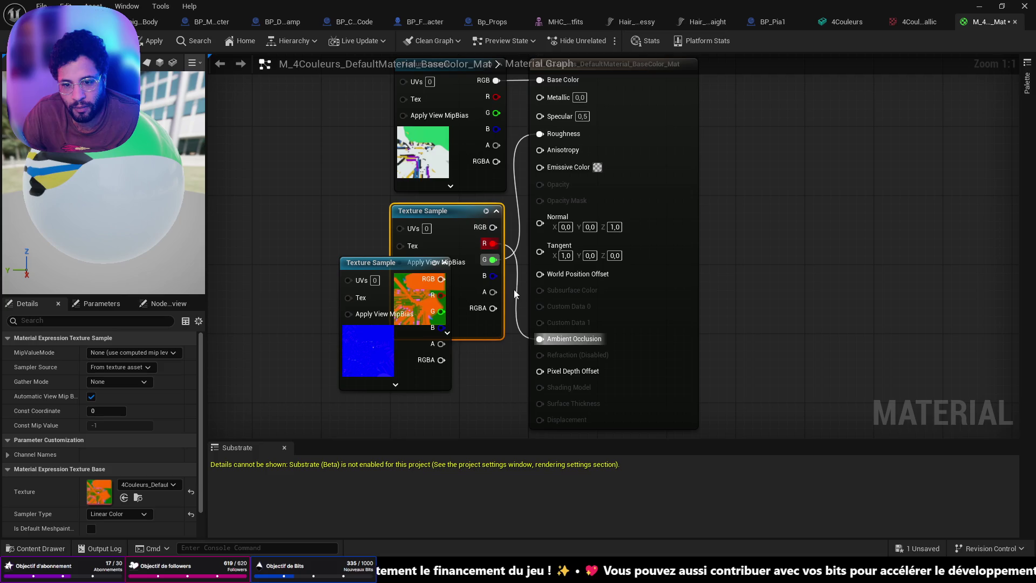
left_click_drag(514, 173, 540, 97)
mouse_move(376, 280)
left_mouse_down()
mouse_move(396, 336)
mouse_move(436, 367)
left_mouse_up()
left_click_drag(503, 367, 523, 193)
left_click_drag(539, 147, 540, 223)
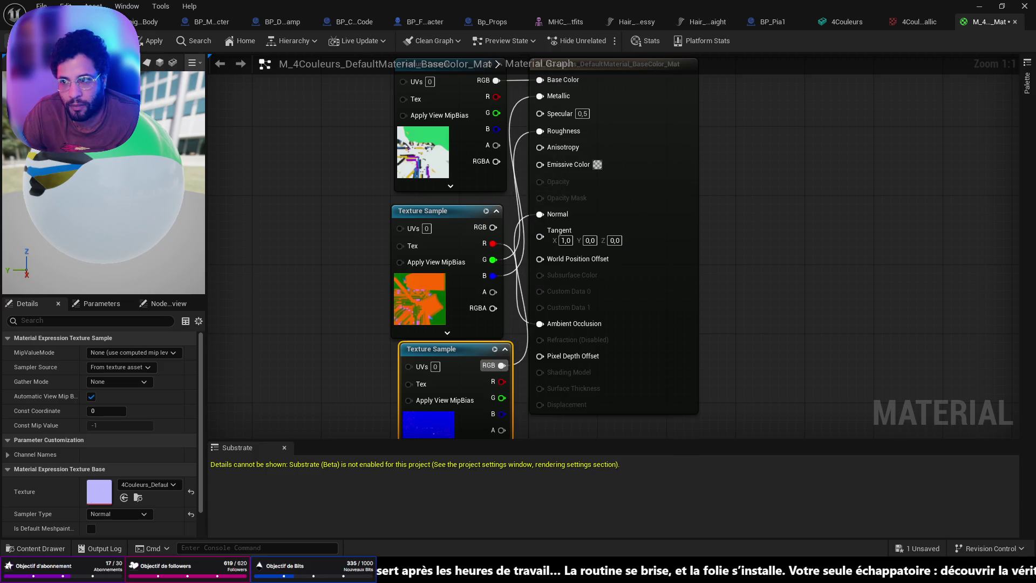
key("ctrl+s")
key("ctrl+space")
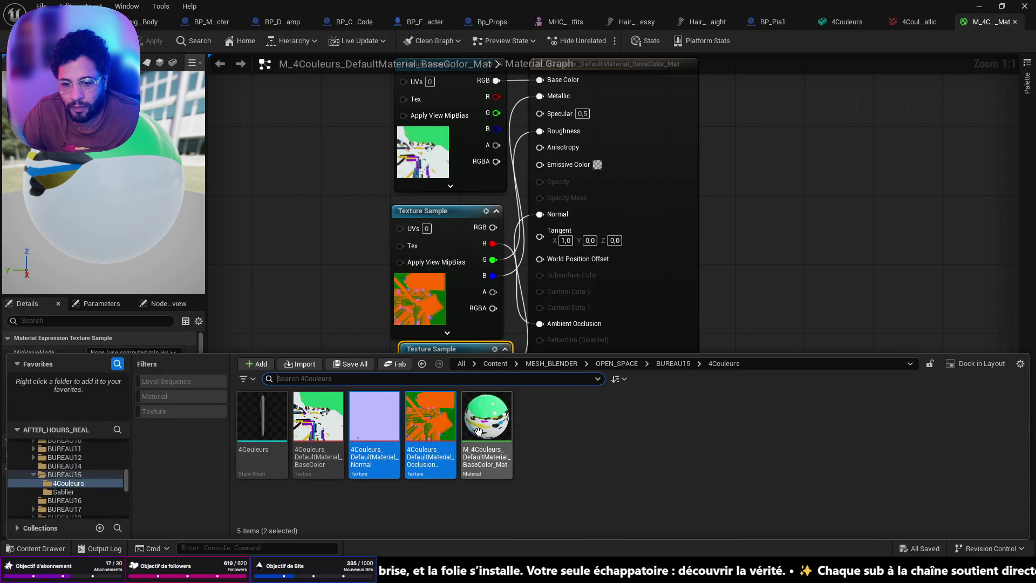
Step: Apply the 4Couleurs mesh build settings and assign M_4Couleurs to its Element 0 slot
left_click(841, 24)
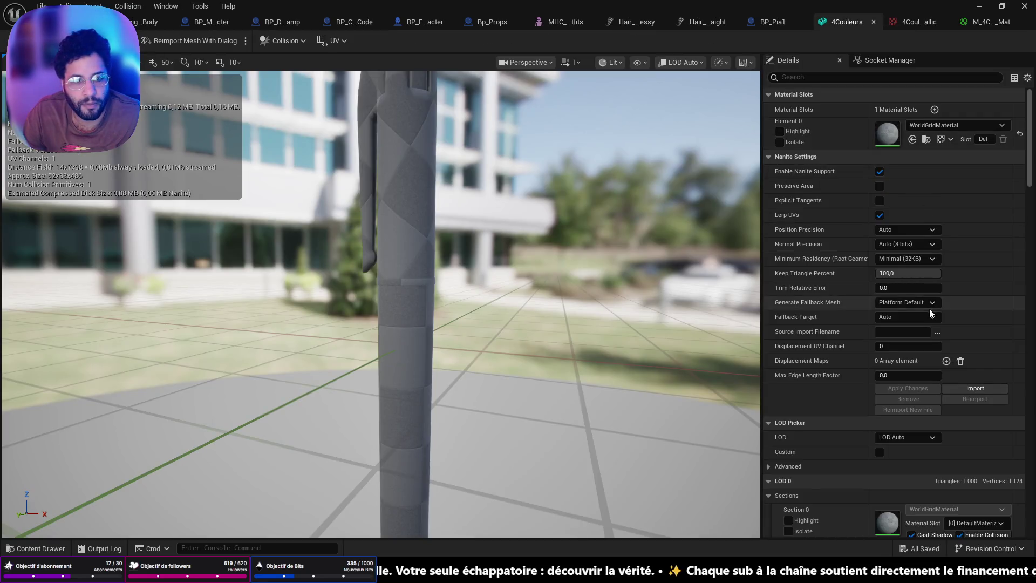
scroll(917, 324, "down", 10)
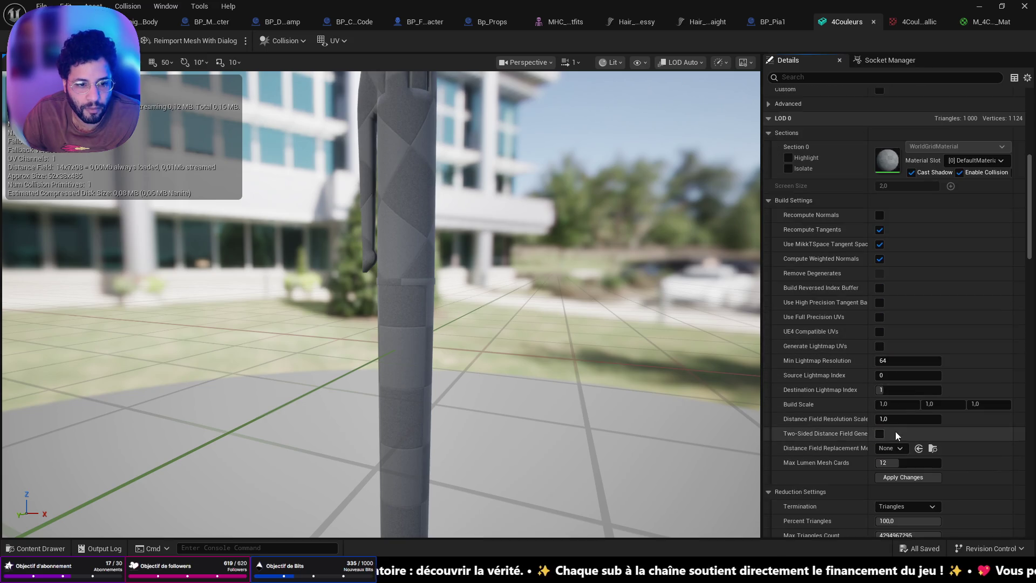
left_click(904, 476)
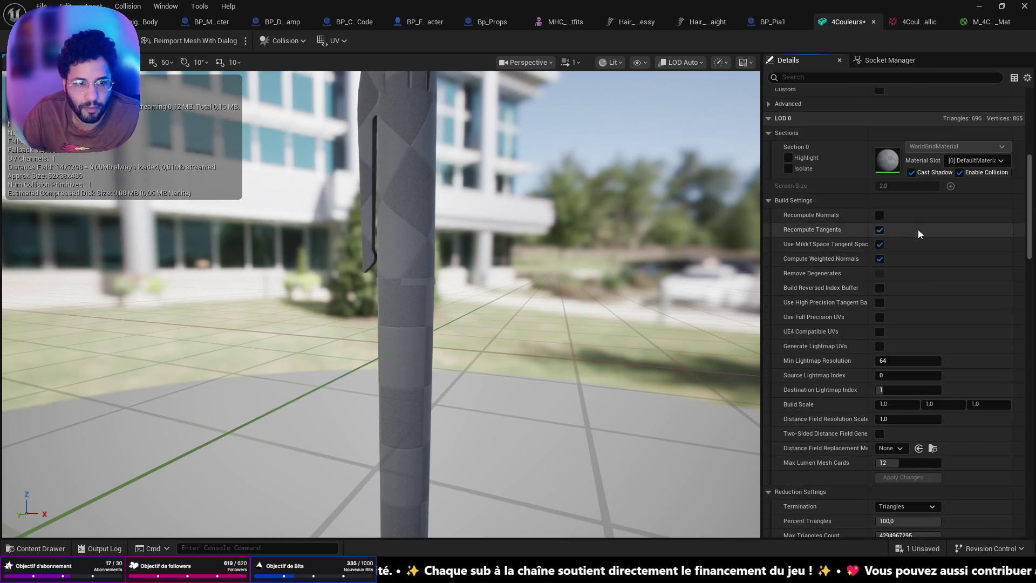
scroll(918, 230, "up", 10)
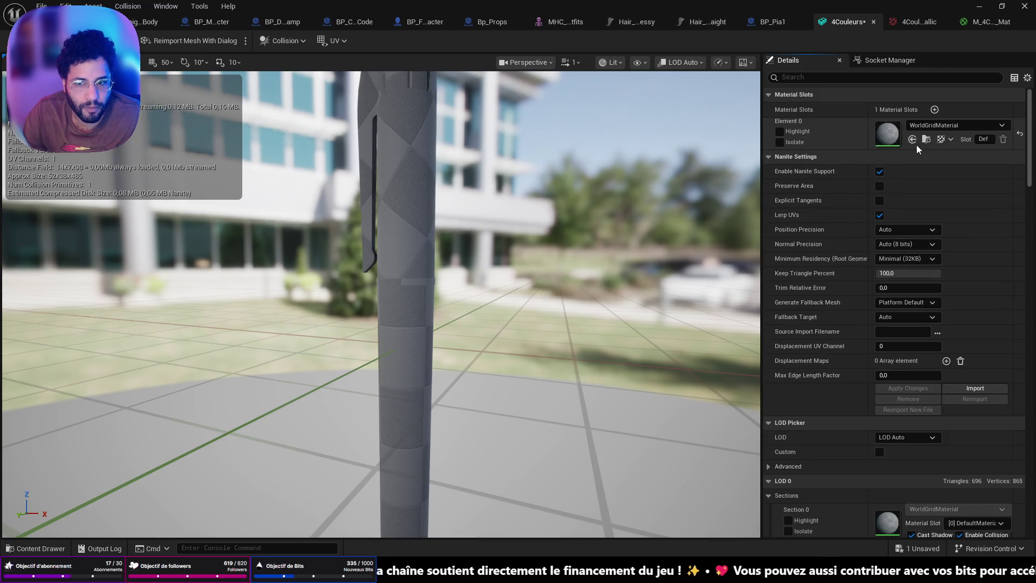
left_click(912, 139)
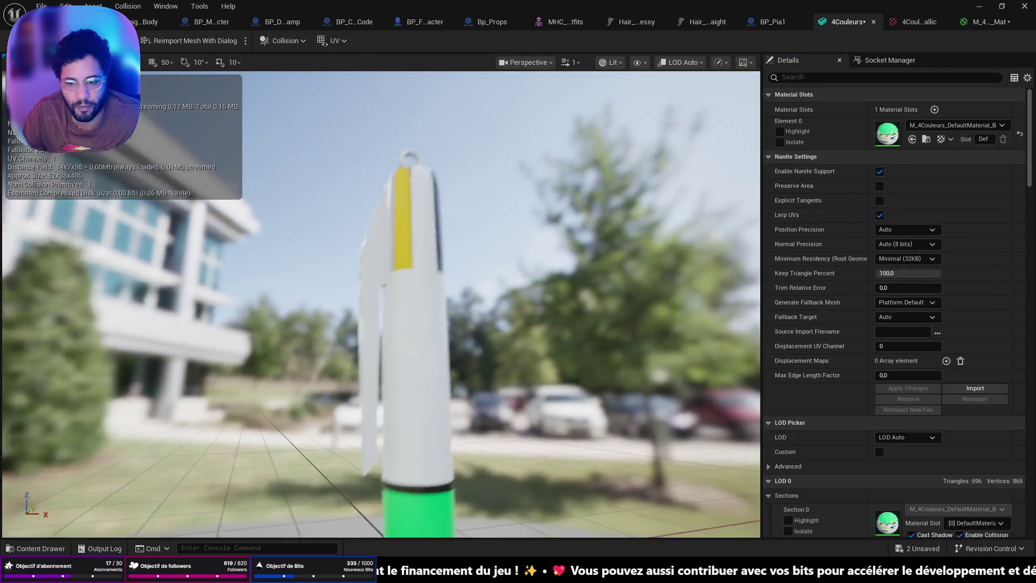
mouse_move(271, 208)
left_mouse_down()
mouse_move(334, 206)
mouse_move(271, 207)
left_mouse_up()
left_click(81, 22)
Step: Duplicate the succulent prop on the desk and move the copy aside
mouse_move(432, 303)
right_mouse_down()
mouse_move(410, 292)
mouse_move(378, 324)
mouse_move(410, 302)
mouse_move(394, 345)
mouse_move(389, 324)
mouse_move(400, 313)
mouse_move(416, 346)
right_mouse_up()
right_click_drag(391, 285, 390, 284)
left_click(449, 282)
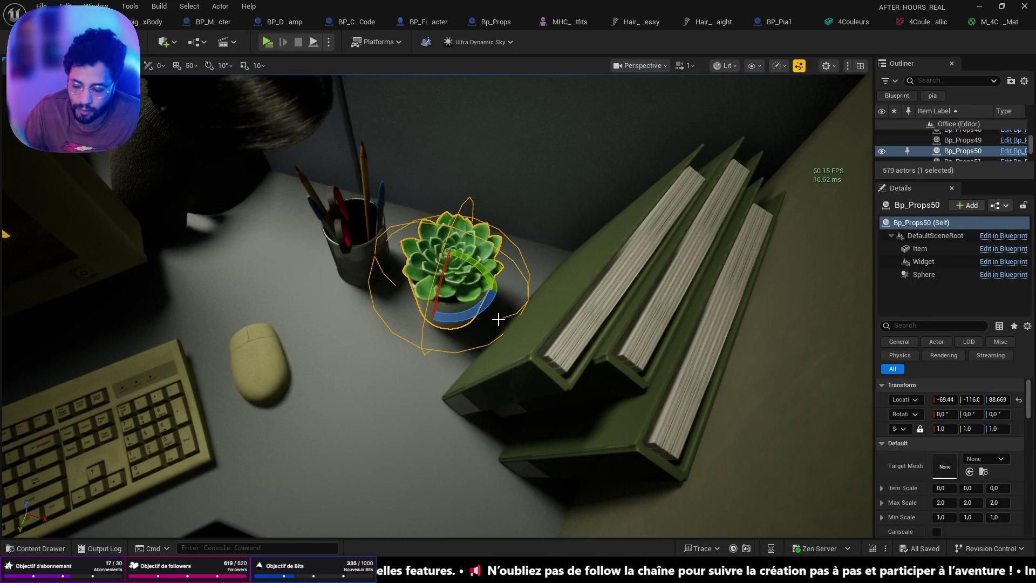
left_click_drag(440, 306, 420, 413, "alt+shift")
right_click_drag(437, 338, 458, 358)
Step: Place the 4Couleurs pen mesh in the level and move it onto the cubicle desk
key("ctrl+space")
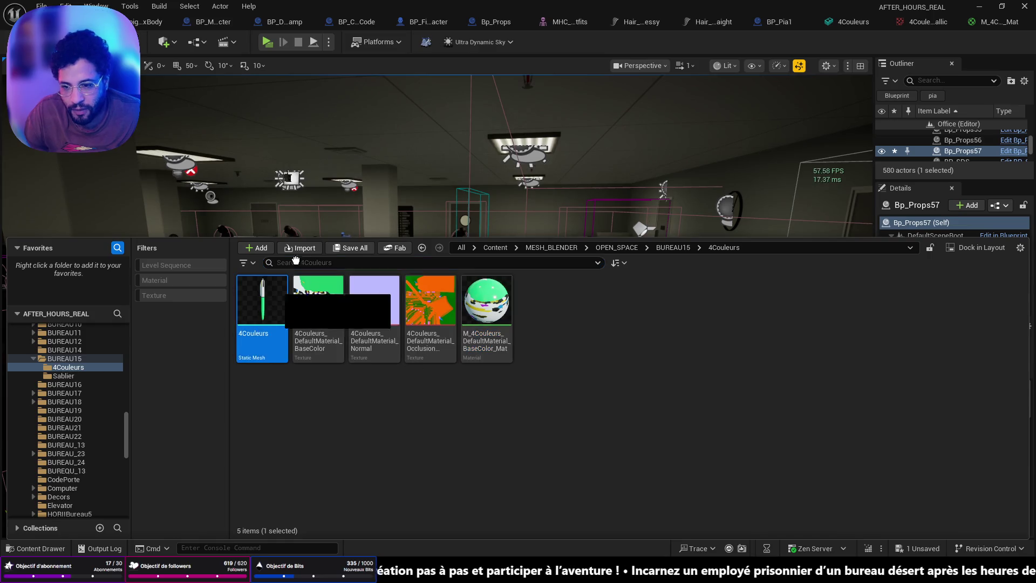
left_click_drag(285, 272, 587, 290)
left_click(557, 377)
mouse_move(557, 376)
right_mouse_down()
mouse_move(557, 391)
mouse_move(507, 384)
right_mouse_up()
left_click_drag(455, 387, 453, 457, "shift")
mouse_move(381, 382)
right_mouse_down()
mouse_move(400, 372)
mouse_move(382, 382)
right_mouse_up()
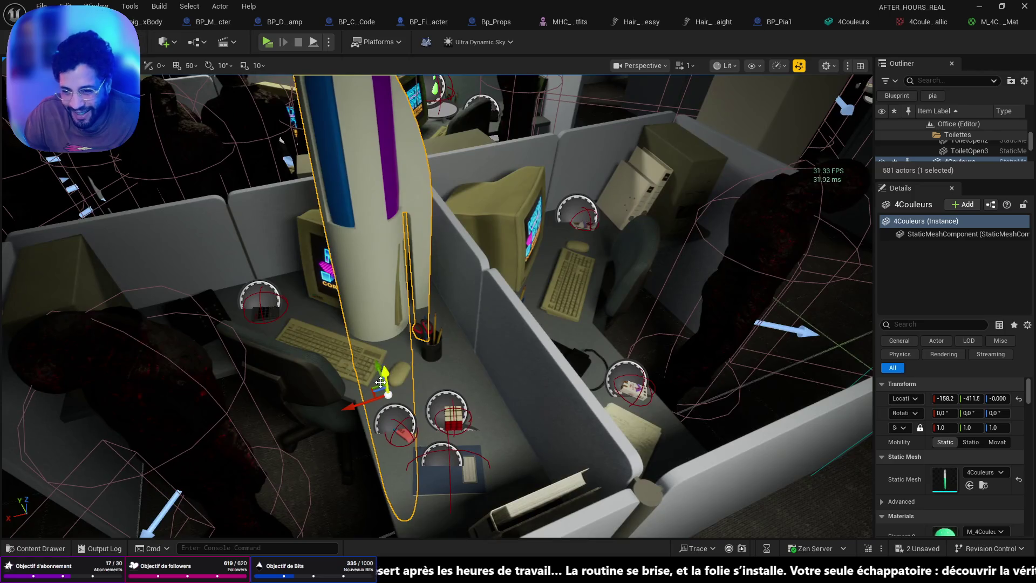
mouse_move(383, 374)
left_mouse_down()
mouse_move(400, 317)
mouse_move(390, 365)
mouse_move(401, 406)
left_mouse_up()
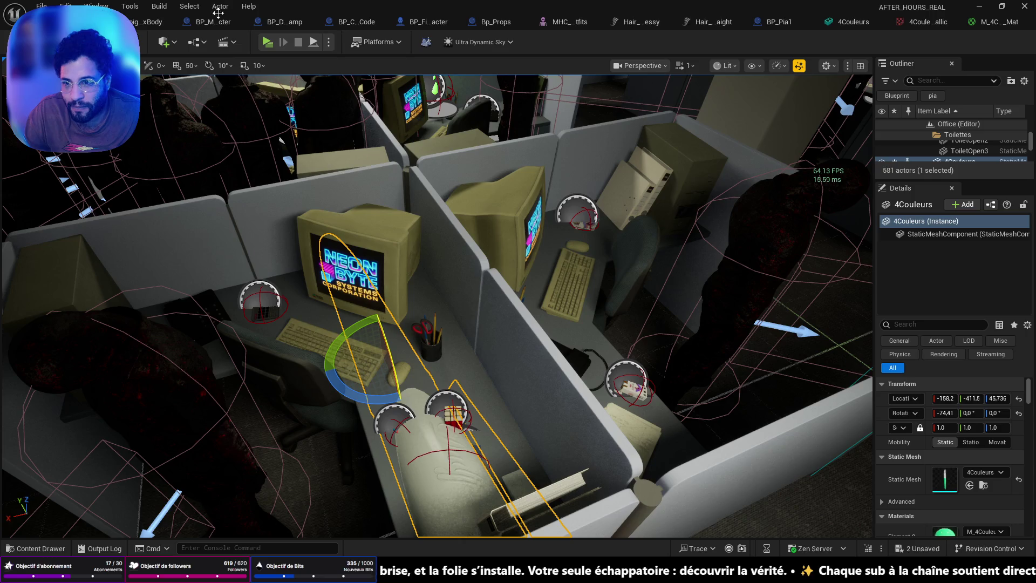
Step: Tip the pen flat and turn it, giving rotations of -89.99° and -40°
key("ctrl+z")
left_click_drag(381, 334, 404, 419)
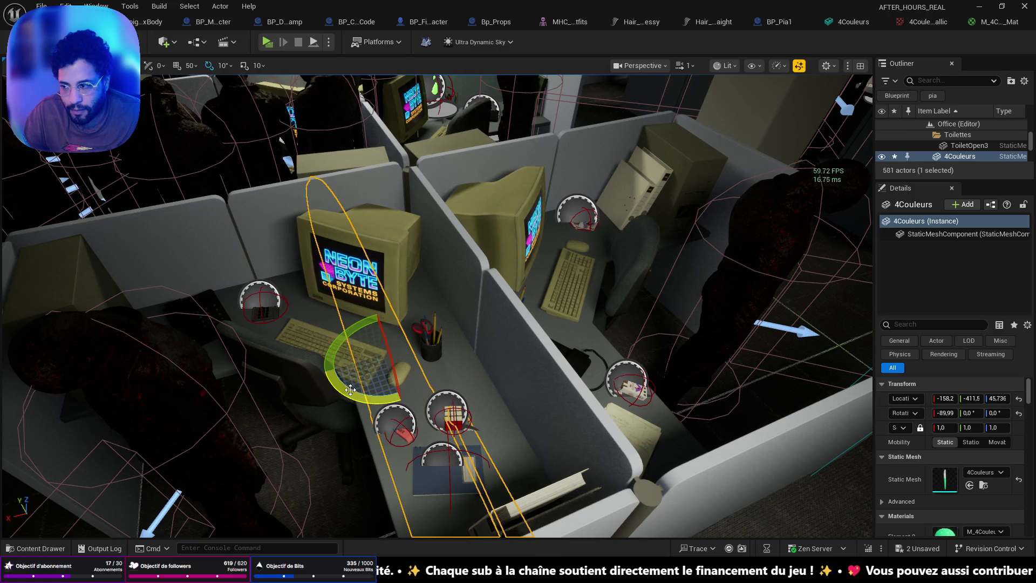
left_click_drag(354, 389, 324, 421)
key("f")
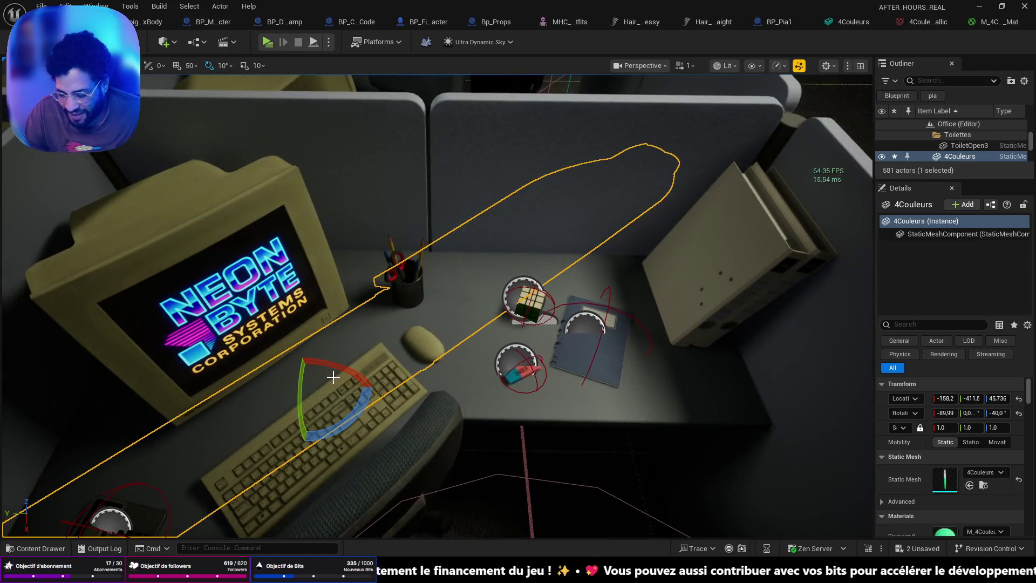
Step: Raise the 4Couleurs pen onto the desktop beside the mouse and frame it close-up
mouse_move(305, 370)
left_mouse_down()
mouse_move(299, 298)
mouse_move(281, 330)
mouse_move(404, 327)
mouse_move(453, 358)
mouse_move(501, 337)
mouse_move(432, 326)
left_mouse_up()
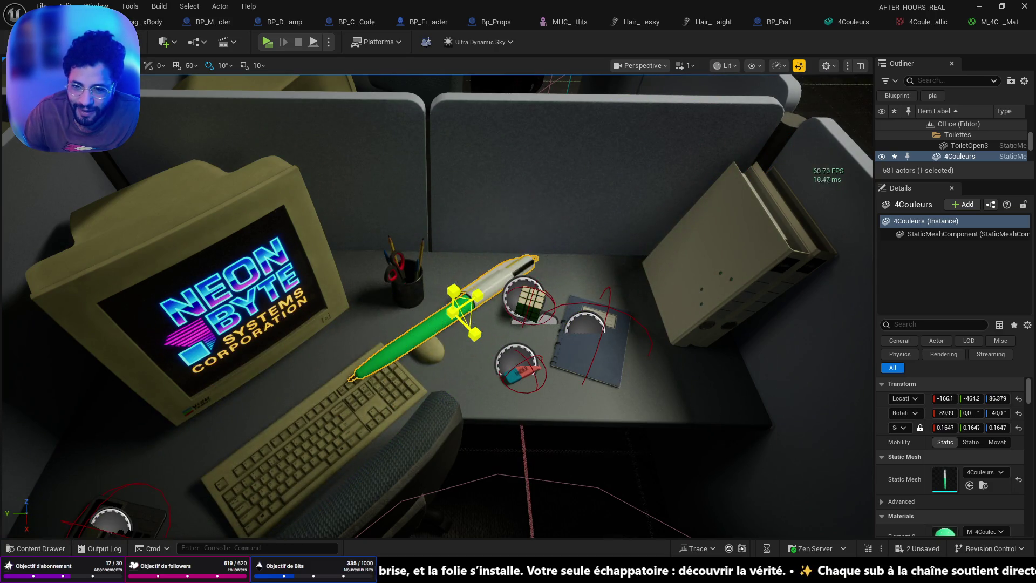
key("f")
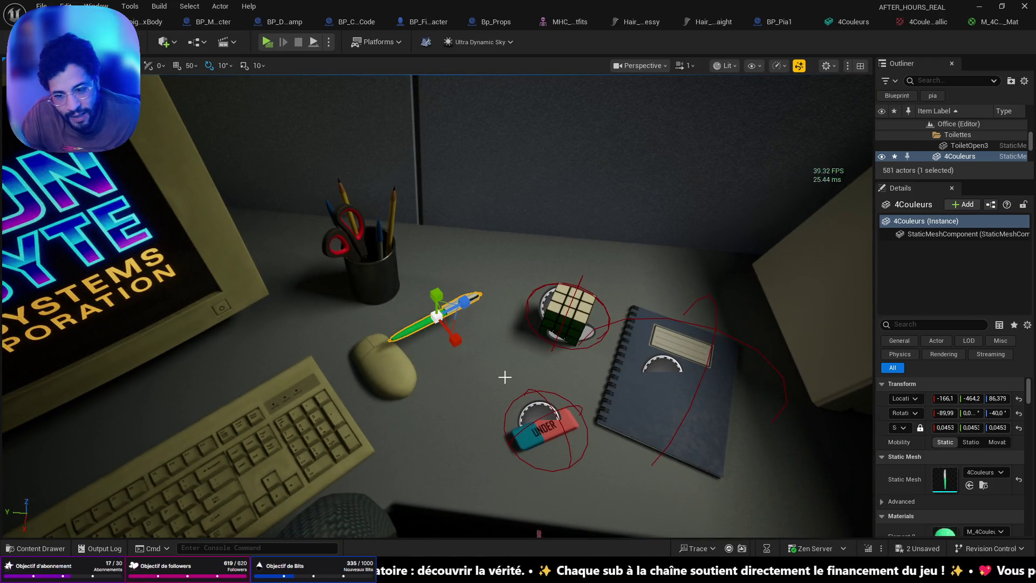
right_click_drag(505, 377, 464, 256)
key("f")
mouse_move(468, 332)
right_mouse_down()
mouse_move(464, 351)
mouse_move(487, 390)
right_mouse_up()
scroll(467, 334, "down", 2)
key("f")
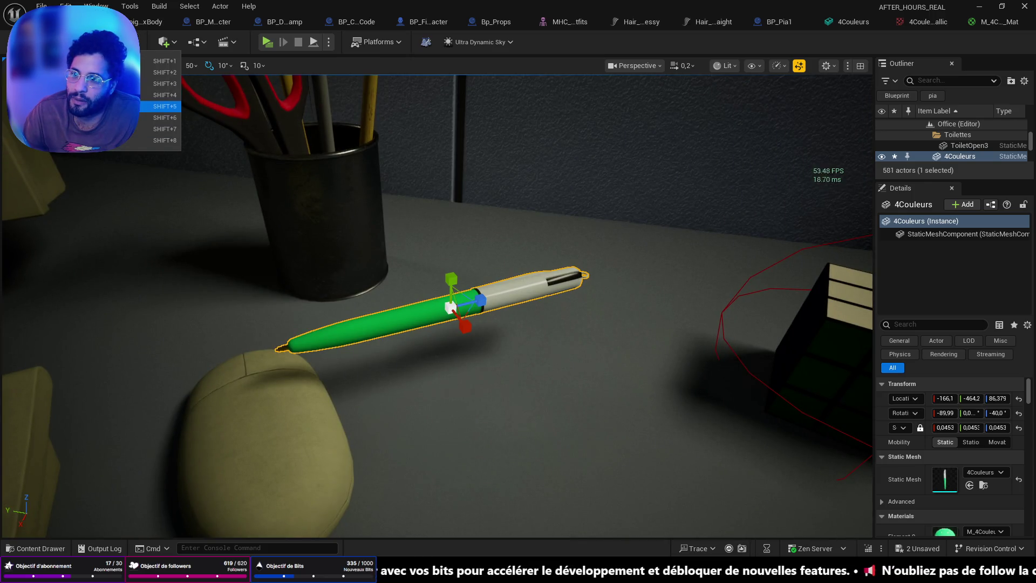
Step: In Modeling Mode, bake the pen's transform into the 4Couleurs mesh with XForm > Bake Transform
left_click(135, 158)
key("shift+5")
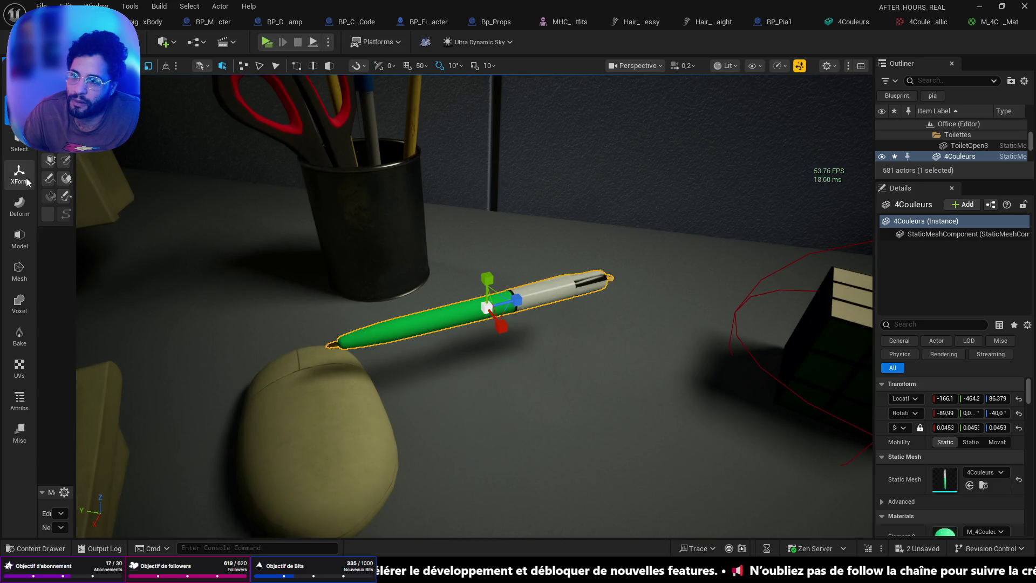
left_click_drag(82, 209, 210, 208)
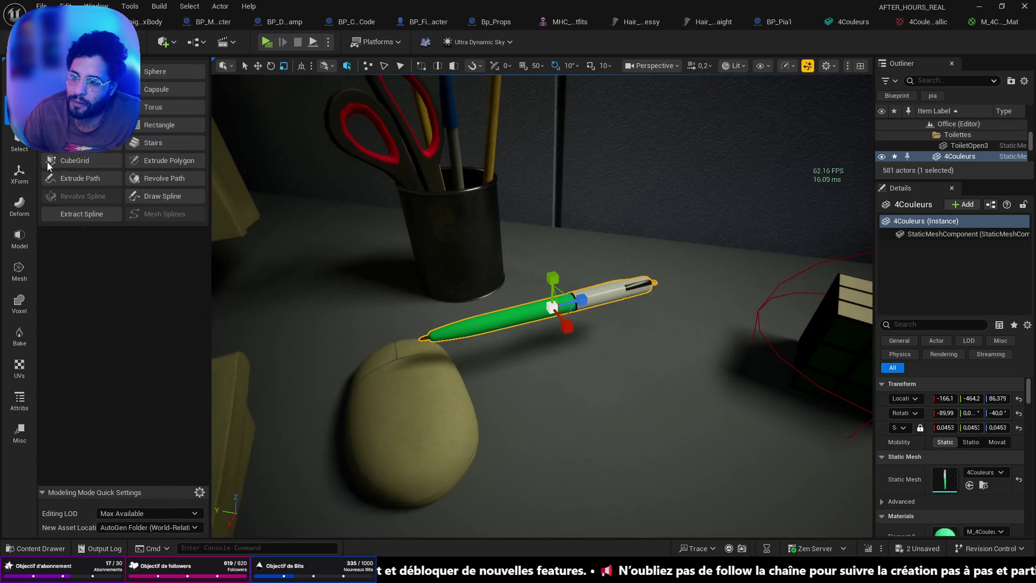
left_click(19, 178)
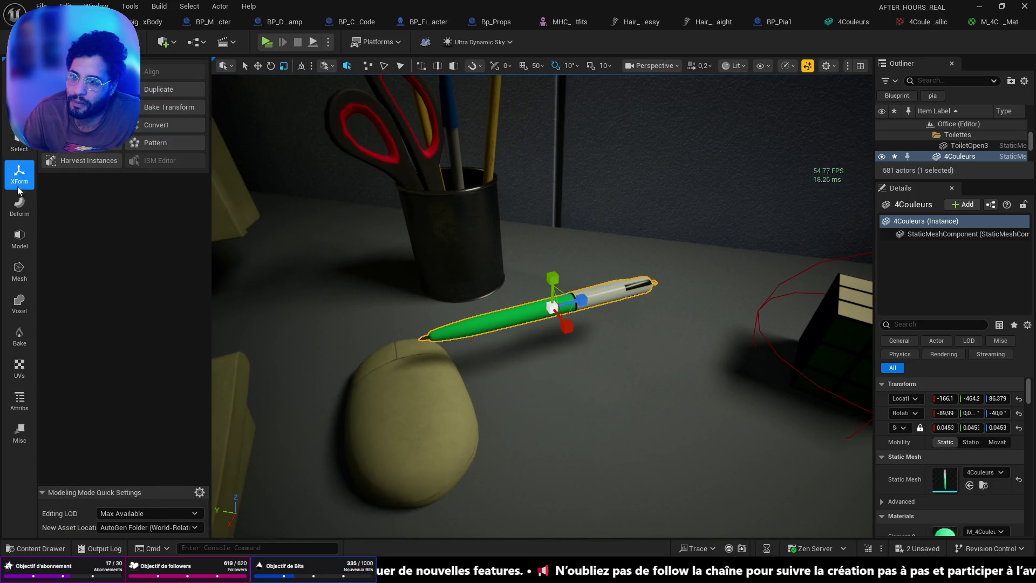
left_click(160, 107)
left_click(552, 519)
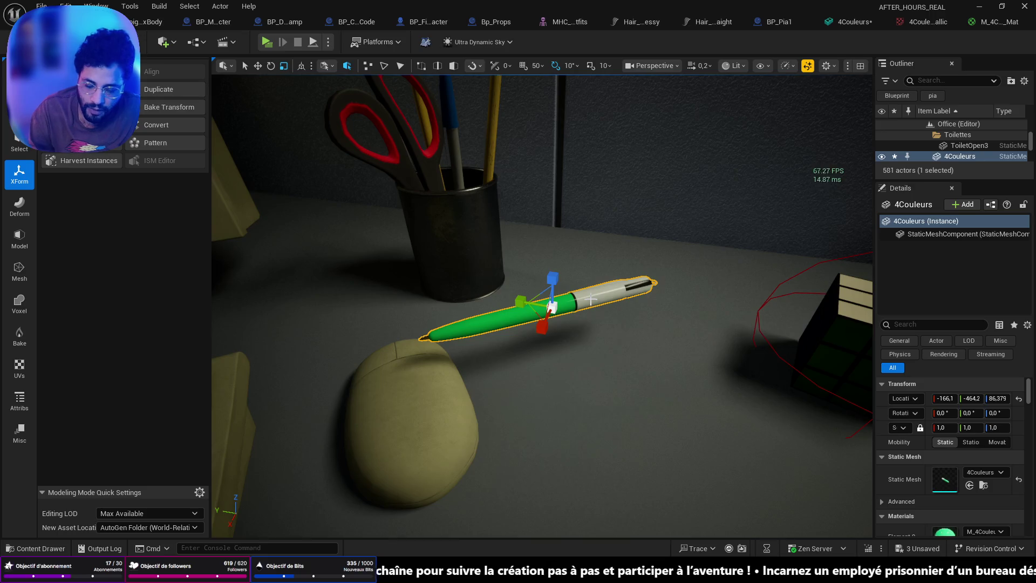
Step: Delete the placed pen, return to Selection Mode, and save all changes
key("Delete")
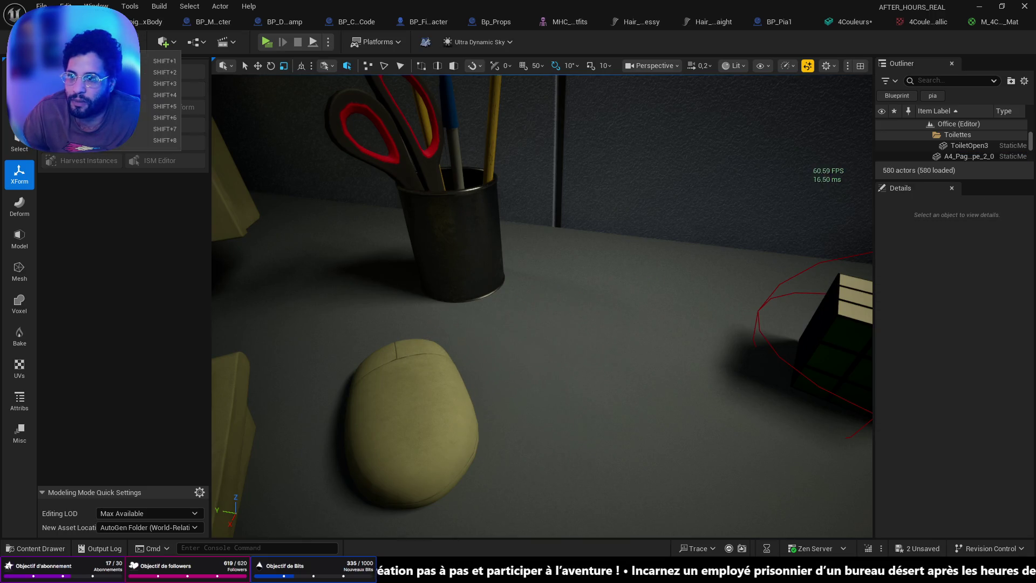
key("shift+2")
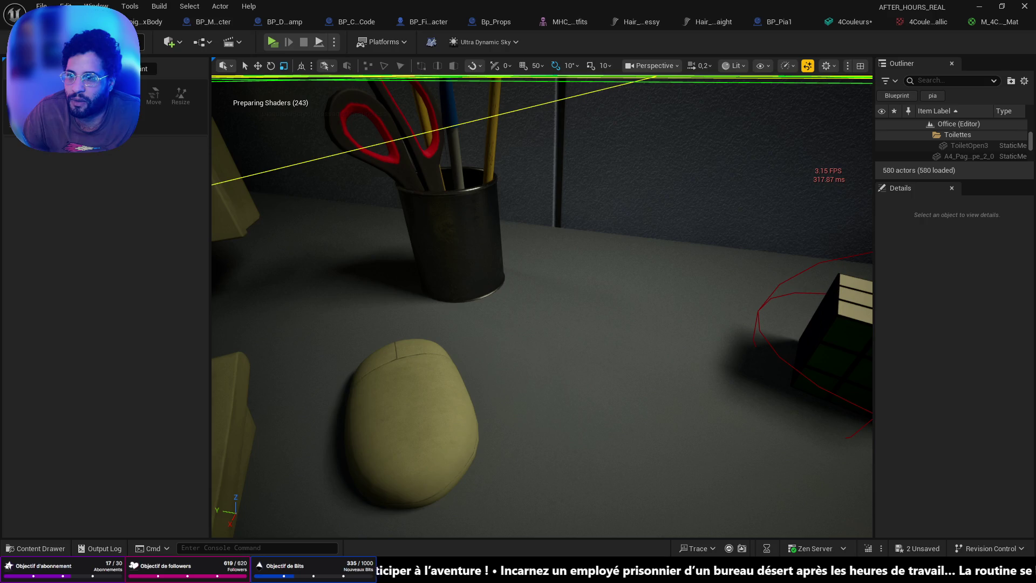
left_click(108, 42)
left_click(162, 61)
mouse_move(381, 301)
right_mouse_down()
mouse_move(399, 291)
mouse_move(334, 308)
mouse_move(286, 302)
mouse_move(270, 329)
mouse_move(385, 272)
mouse_move(399, 284)
right_mouse_up()
key("ctrl+shift+s")
left_click(531, 324)
scroll(532, 324, "up", 2)
right_click_drag(531, 324, 508, 291)
left_click(957, 249)
scroll(965, 455, "down", 3)
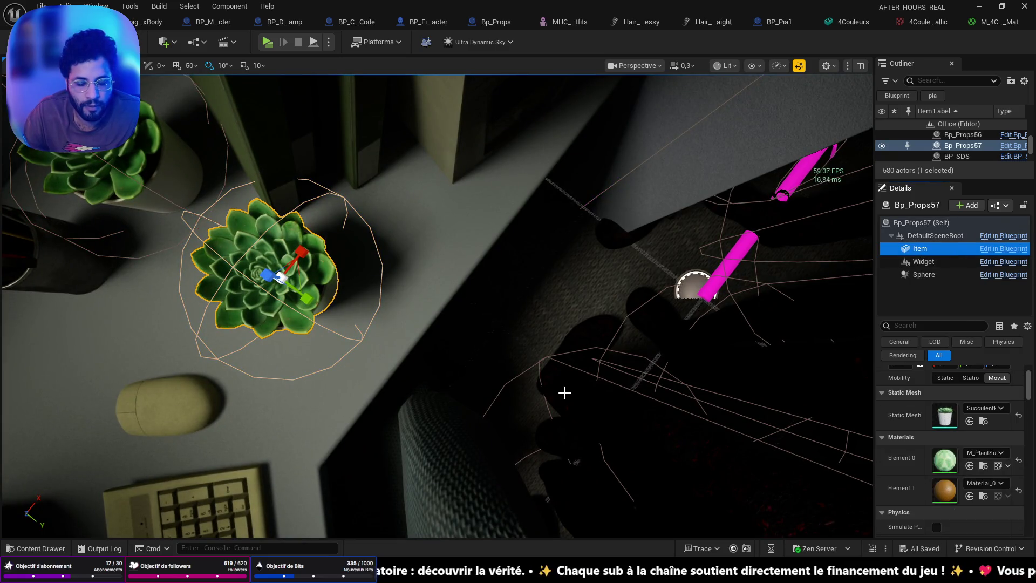
key("ctrl+space")
left_click(262, 313)
left_click(962, 442)
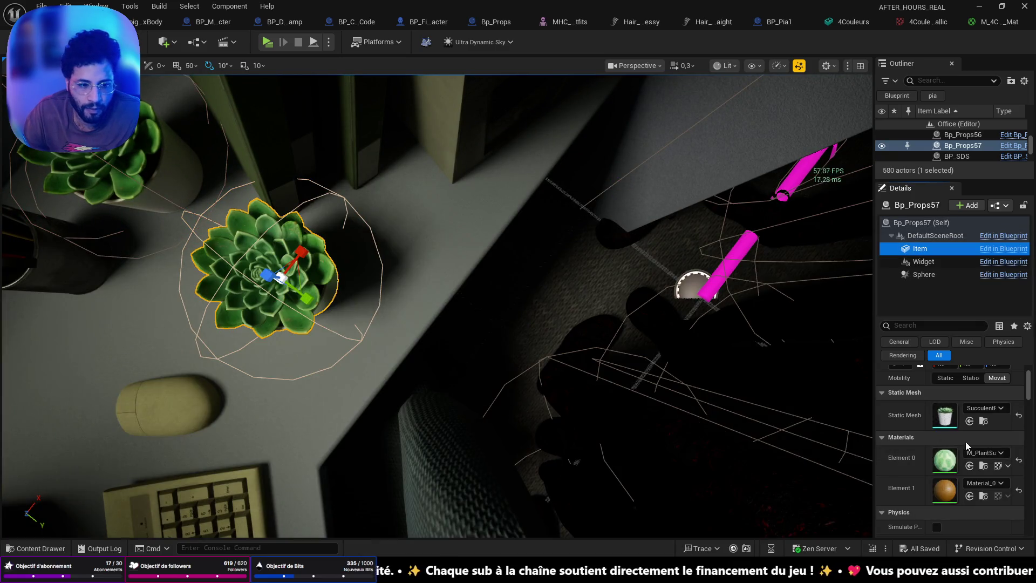
left_click(970, 421)
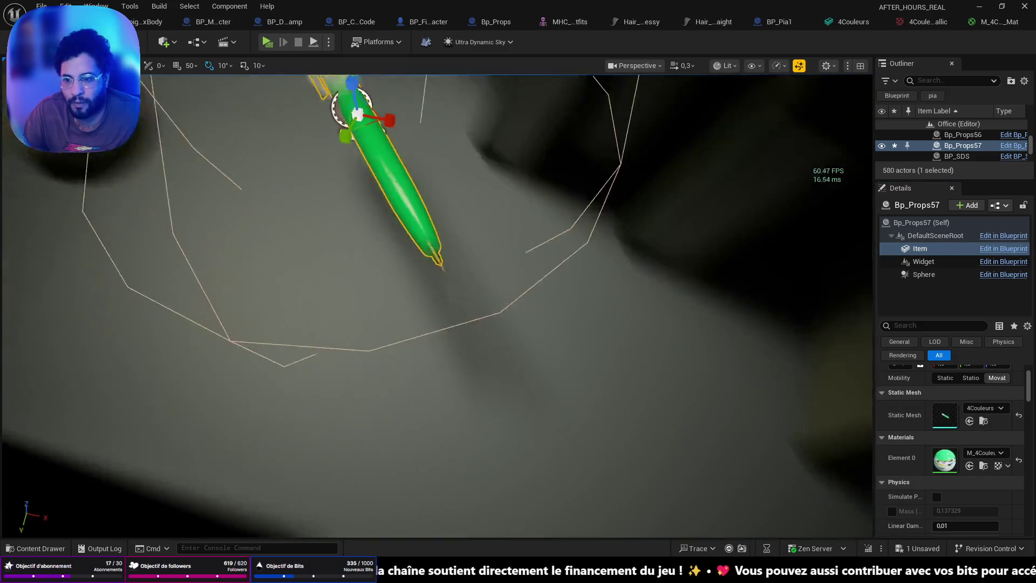
key("f")
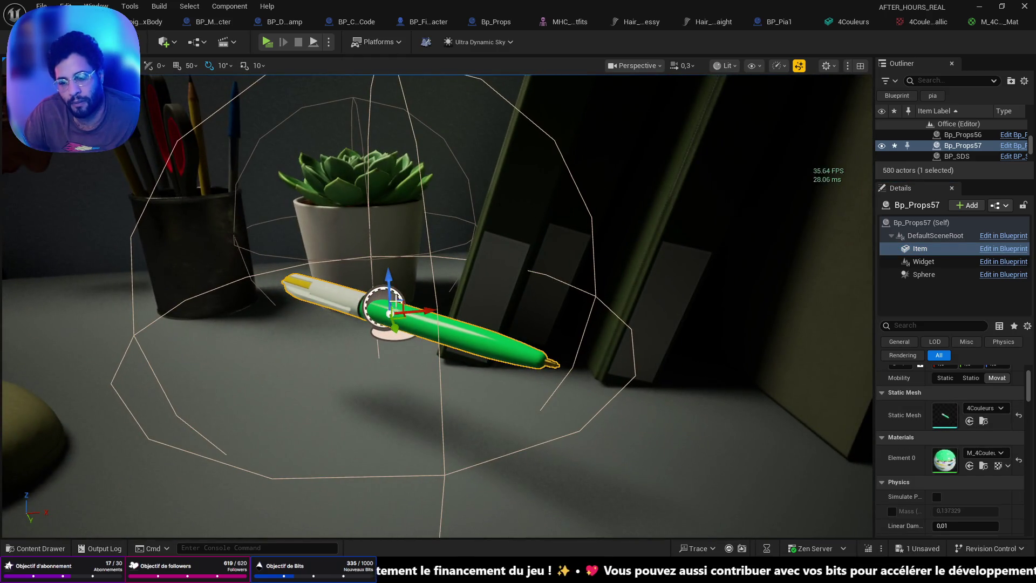
left_click_drag(390, 280, 399, 365)
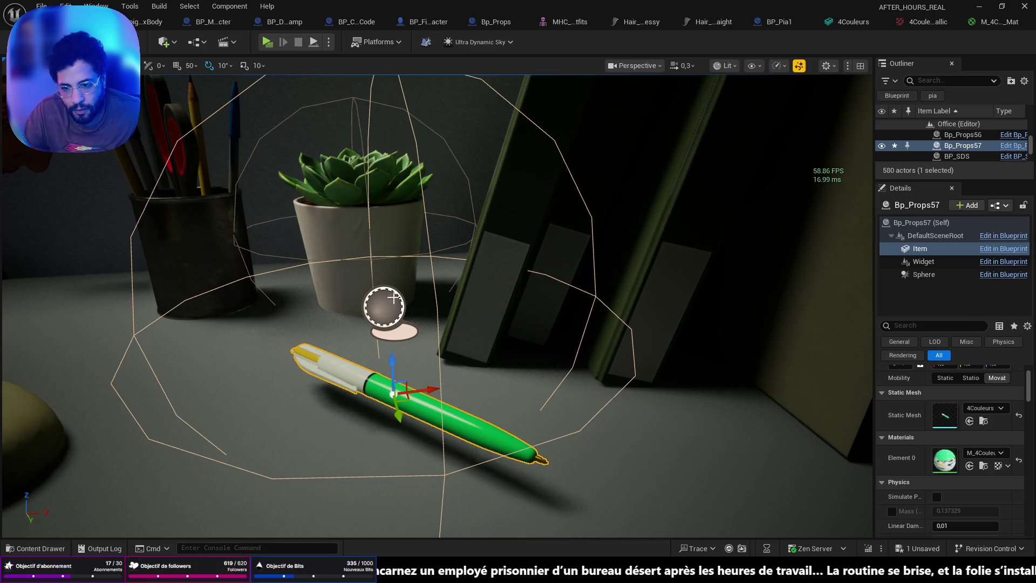
key("ctrl+z")
key("ctrl+z")
key("ctrl+z")
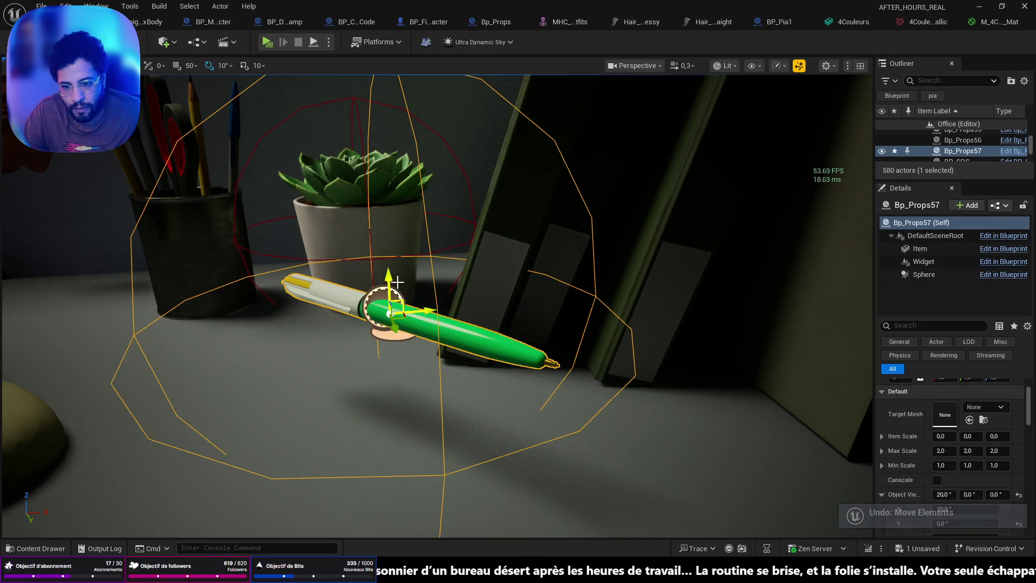
left_click_drag(388, 276, 396, 396)
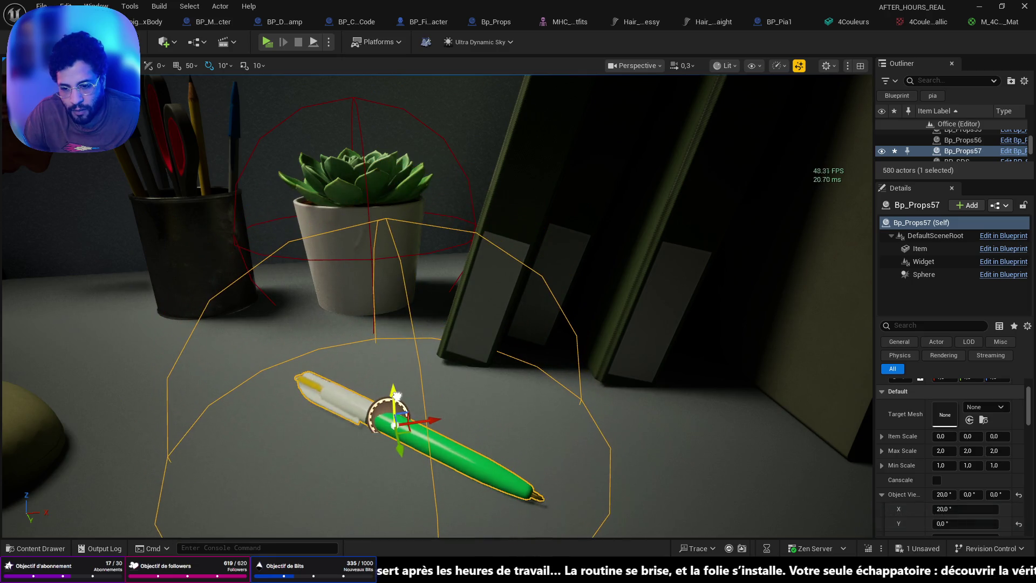
mouse_move(419, 390)
right_mouse_down()
mouse_move(443, 377)
mouse_move(431, 410)
mouse_move(419, 394)
mouse_move(429, 378)
mouse_move(372, 378)
mouse_move(419, 395)
mouse_move(448, 335)
mouse_move(435, 456)
right_mouse_up()
right_click(435, 456)
left_click(439, 385)
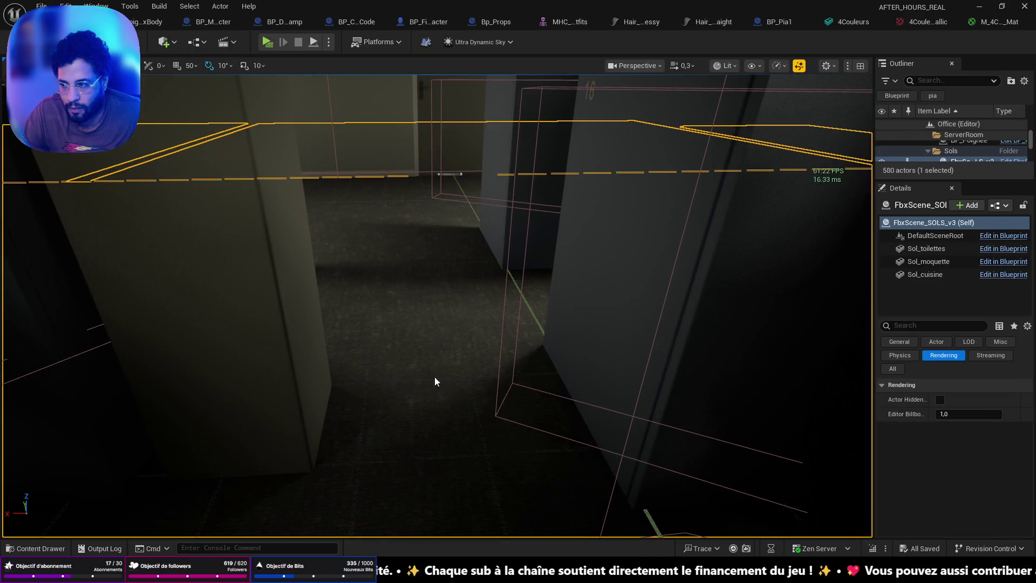
Step: Play the level, rotate the green pen to inspect both ends, then switch to Substance 3D Painter
key("alt+p")
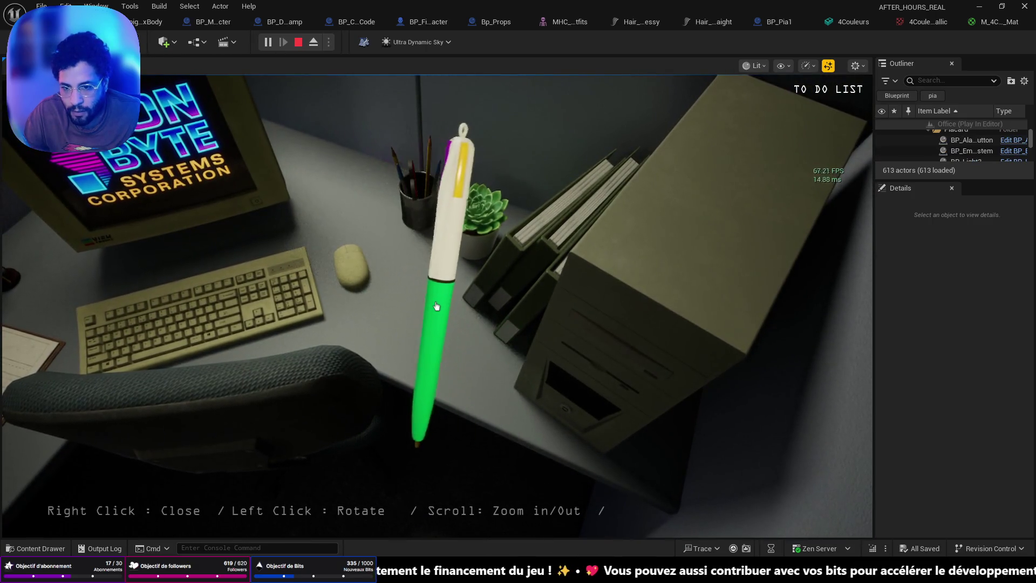
left_click_drag(437, 306, 437, 306)
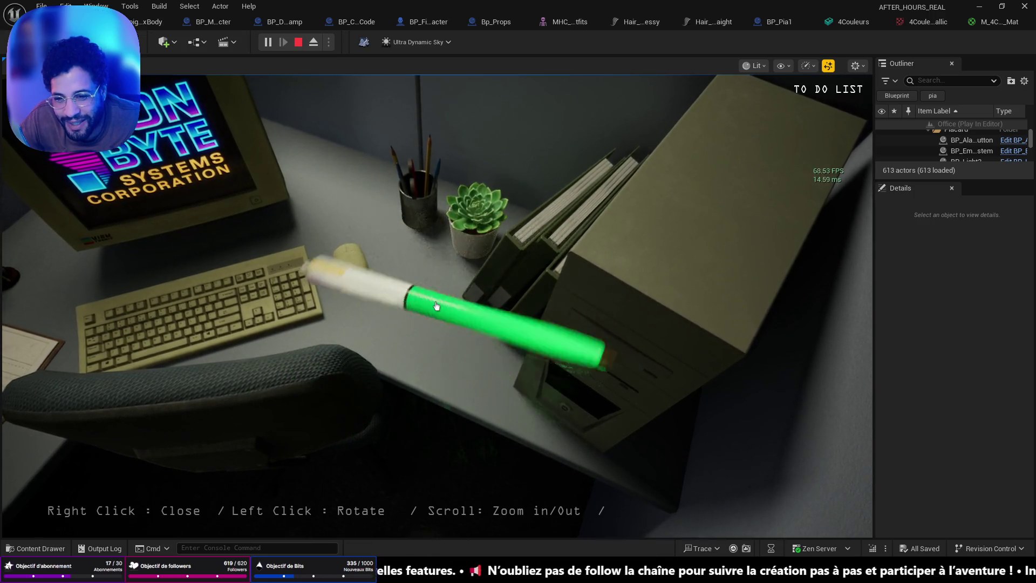
left_click_drag(437, 306, 437, 306)
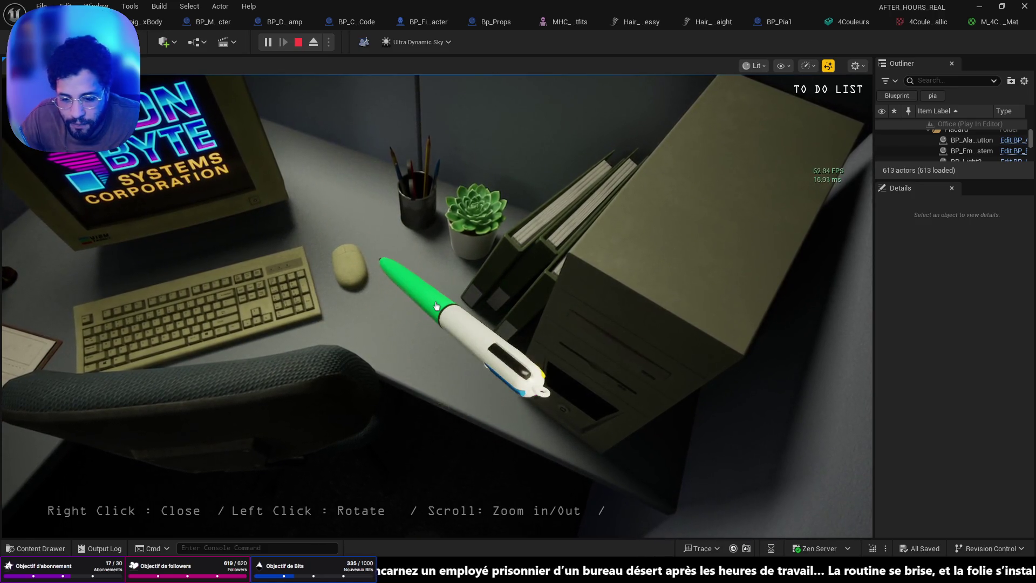
key("alt+Tab")
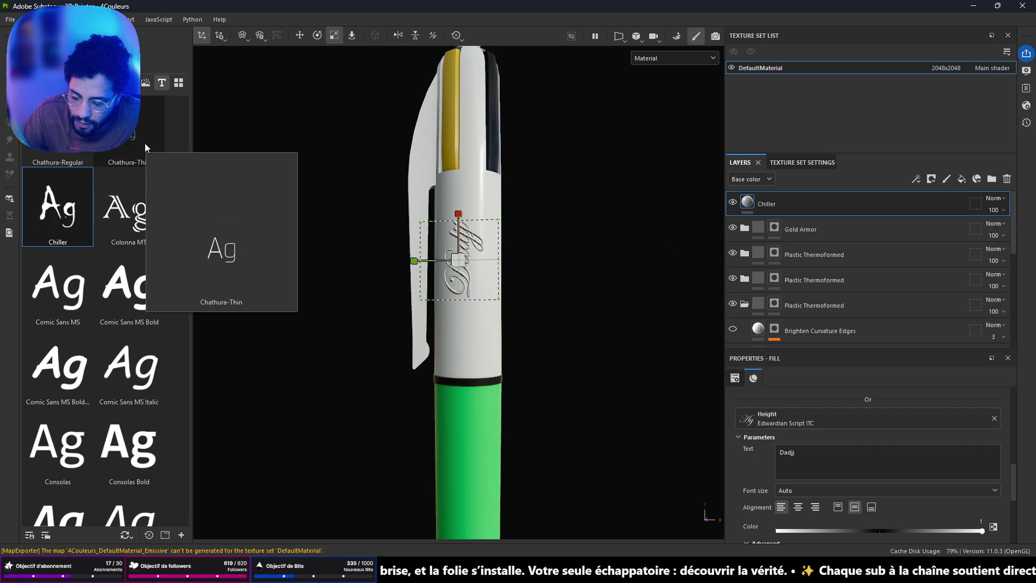
Step: Export the pen's four 2048x2048 PNG texture maps using the Unreal Engine template
key("ctrl+shift+e")
left_click(753, 466)
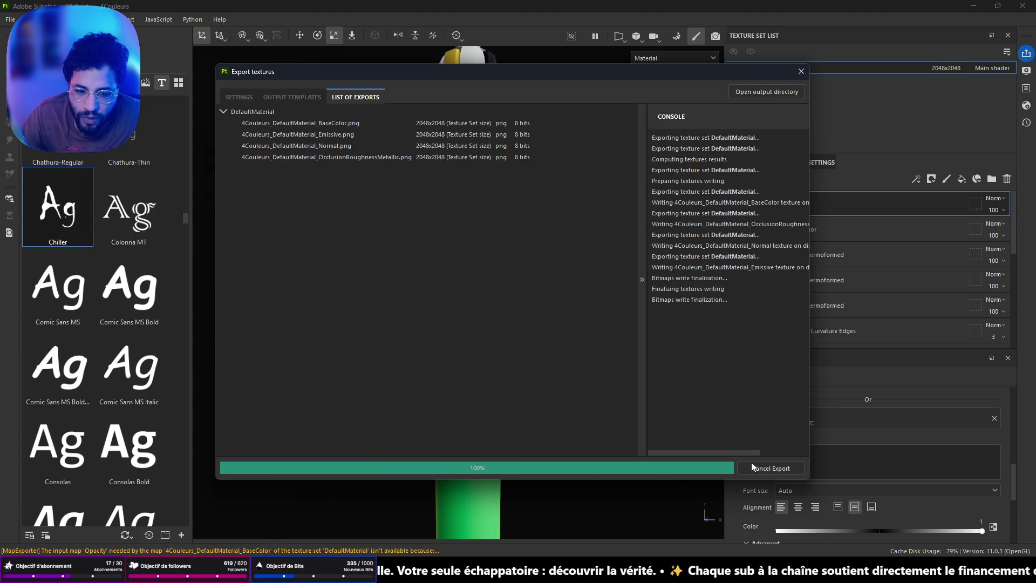
left_click(800, 73)
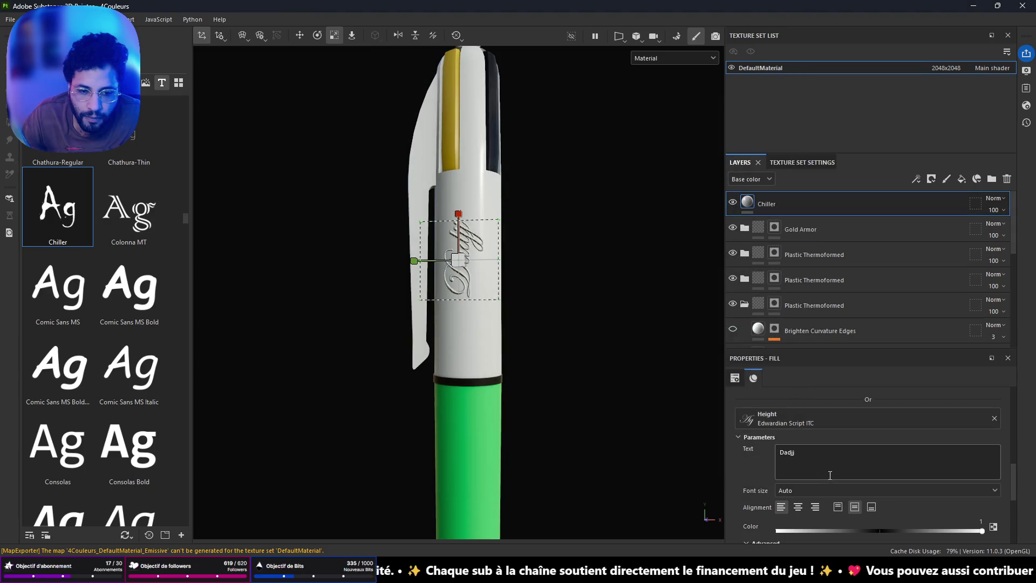
scroll(865, 524, "down", 5)
scroll(851, 503, "up", 4)
scroll(847, 507, "up", 3)
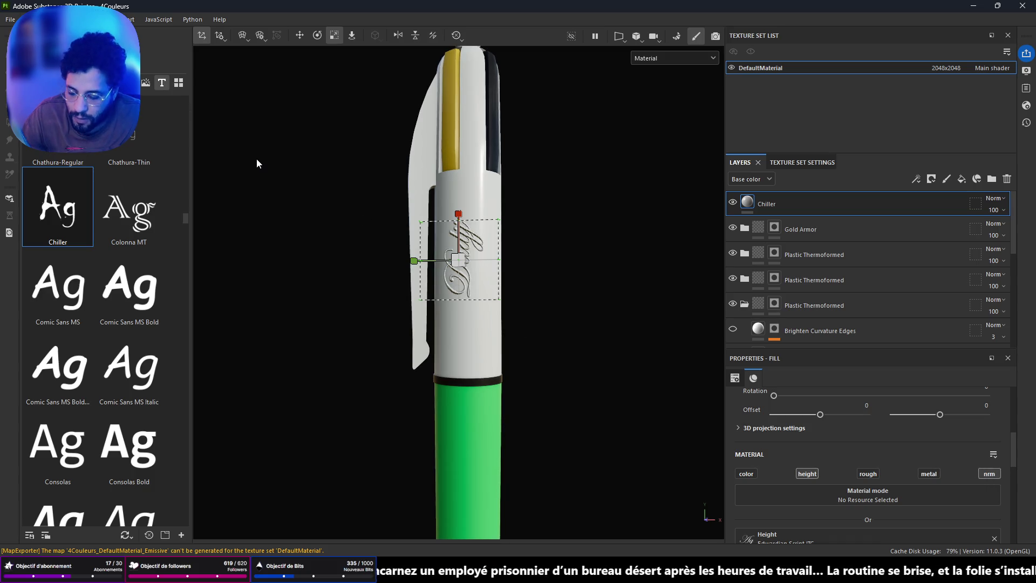
Step: Run the texture export once more and return to Unreal Engine
key("ctrl+shift+e")
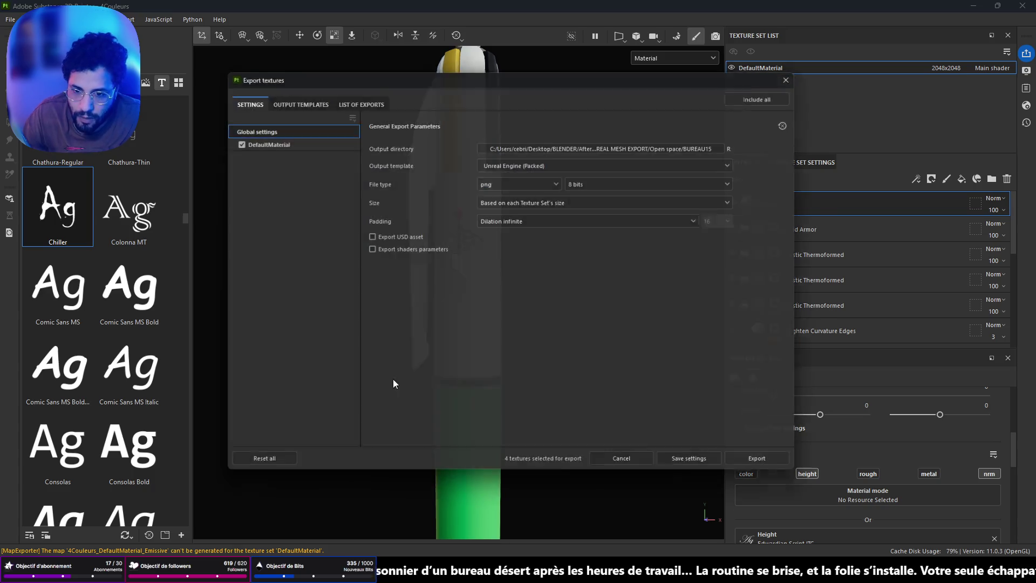
key("Return")
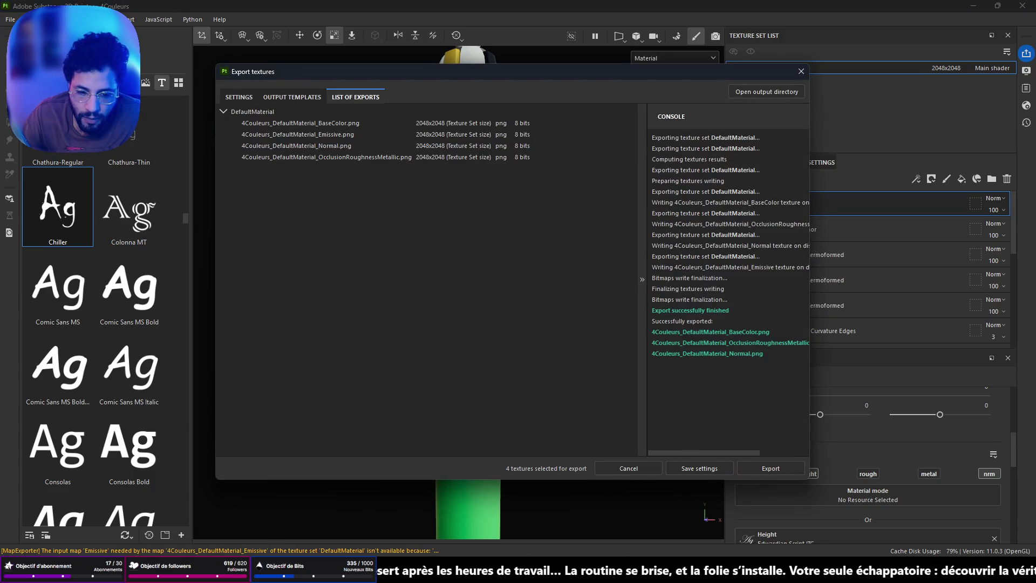
key("alt+Tab")
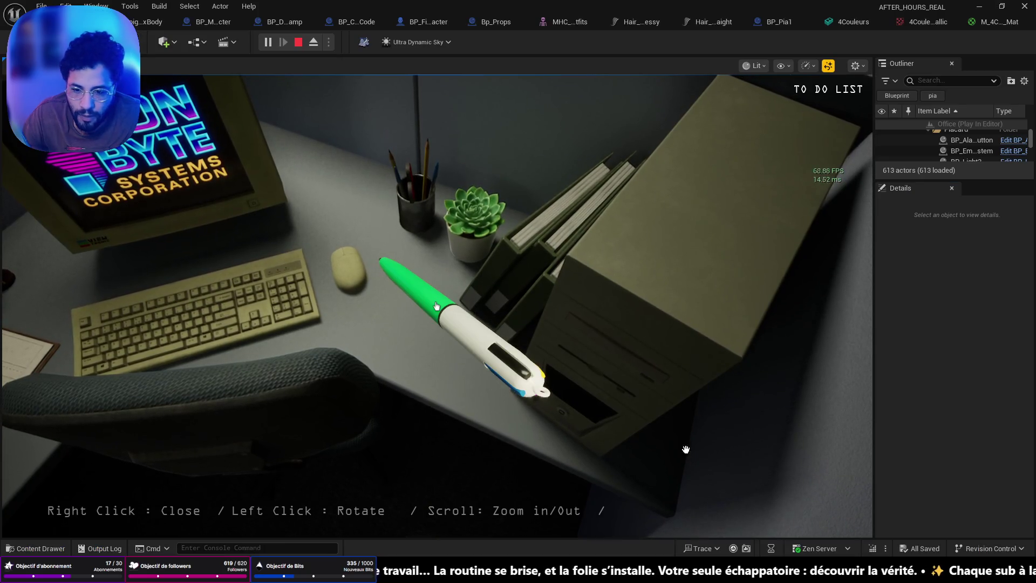
Step: Reimport the pen's BaseColor, Normal and Occlusion textures from the 4Couleurs folder
key("ctrl+space")
left_click(326, 298)
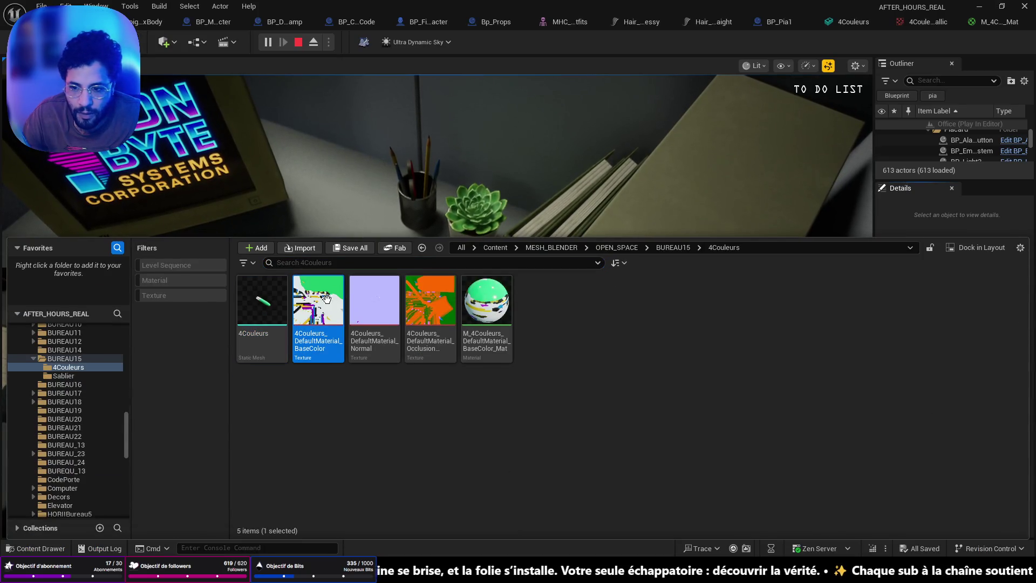
left_click(422, 292, "shift")
right_click(423, 289)
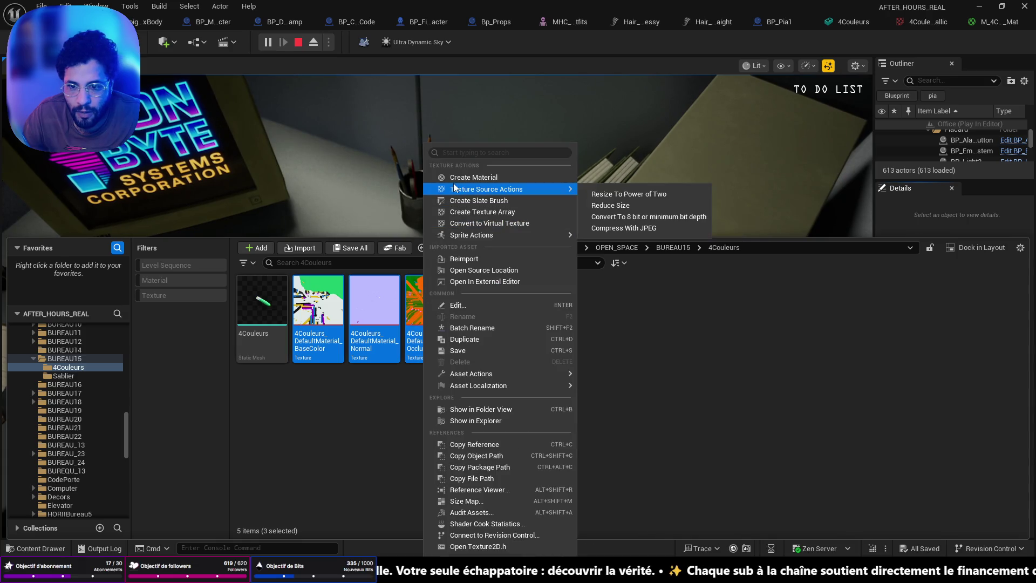
left_click(475, 261)
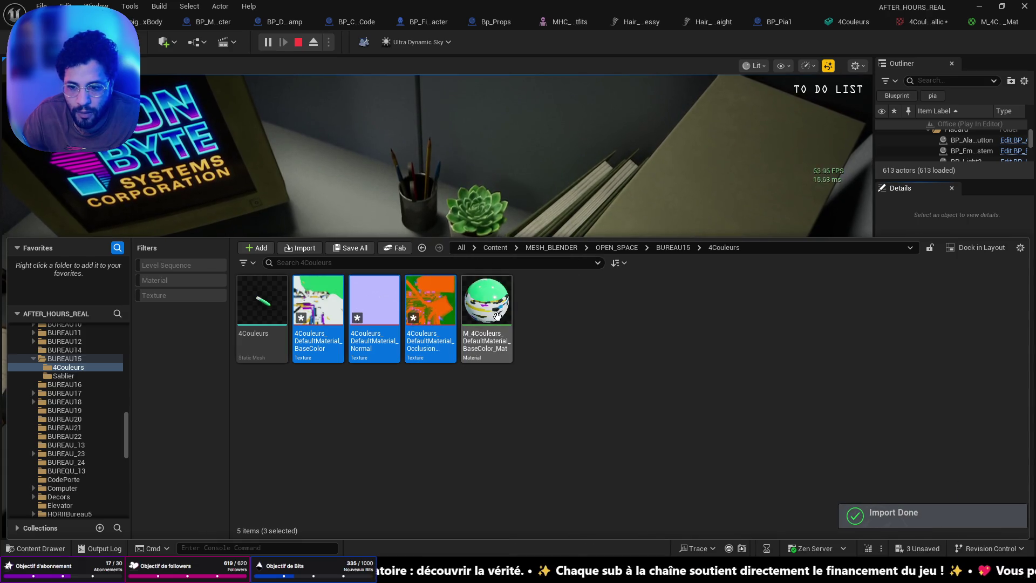
Step: Stop the play session, reimport the three pen textures again, and frame the selected floor
left_click(379, 167)
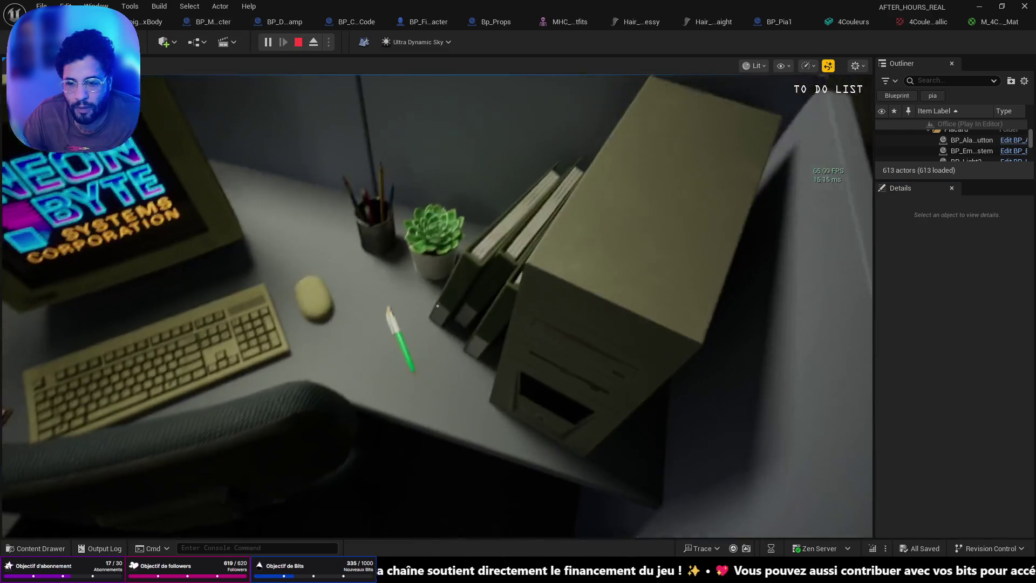
key("Escape")
key("ctrl+space")
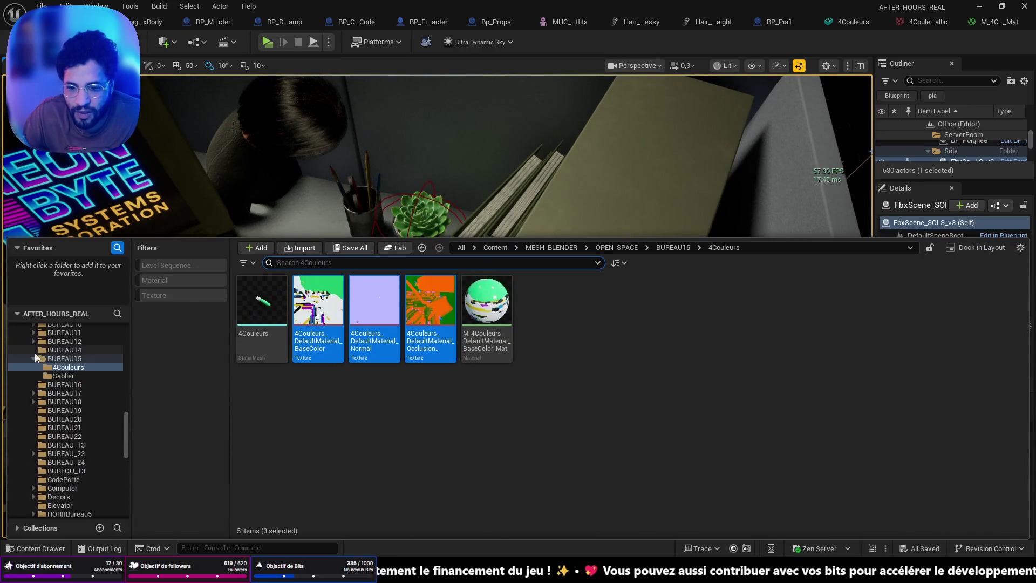
right_click(421, 302)
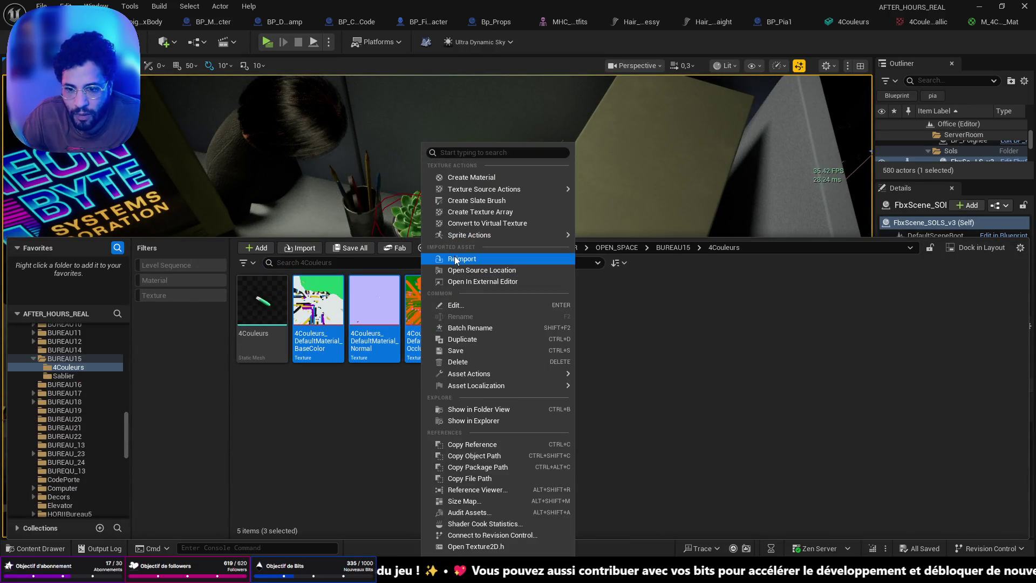
left_click(455, 256)
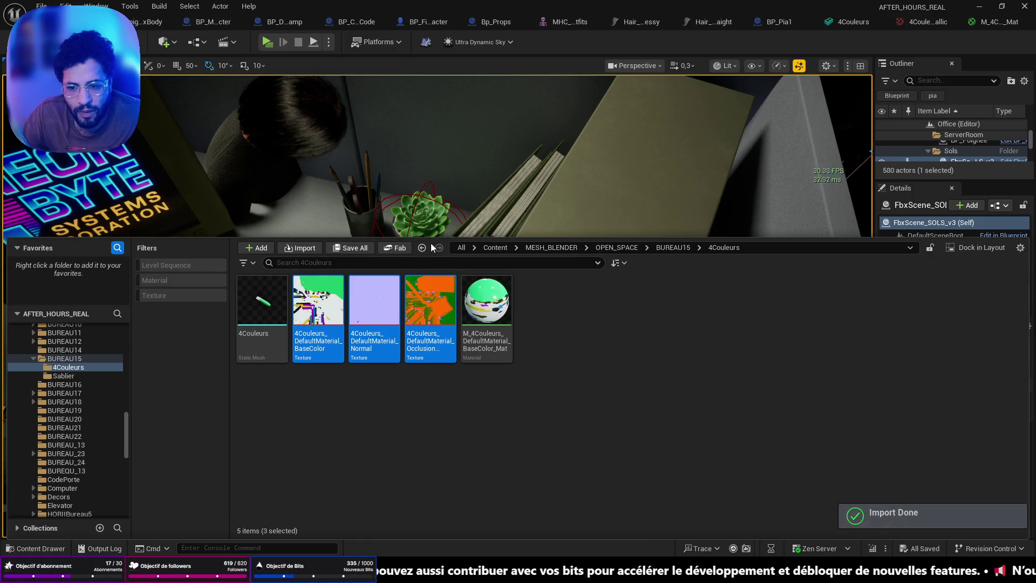
left_click(417, 235)
key("f")
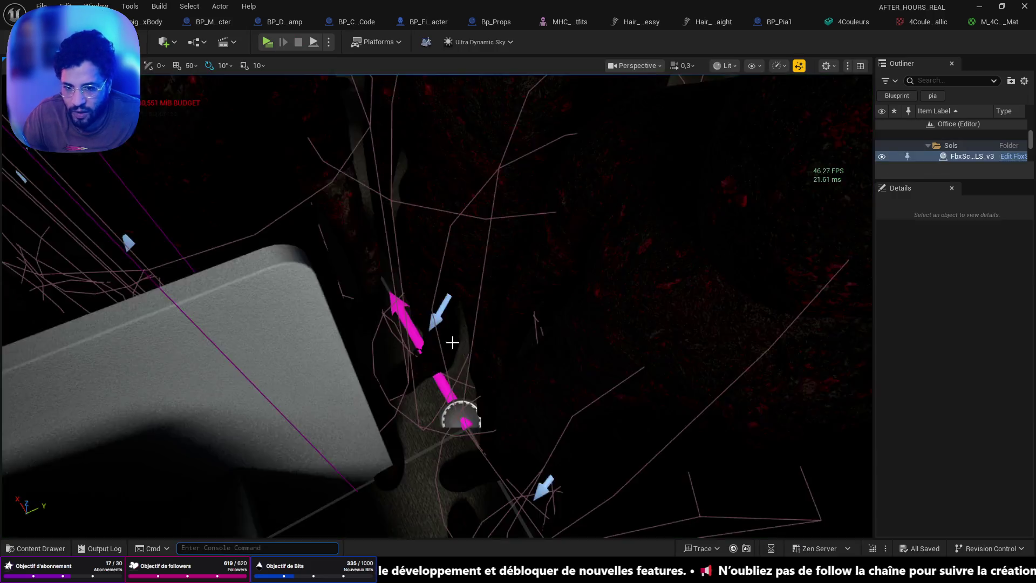
Step: Play from the office floor, then inspect and rotate the retextured pen on the desk
right_click_drag(451, 343, 451, 344)
right_click_drag(451, 405, 451, 406)
right_click(452, 406)
left_click(479, 399)
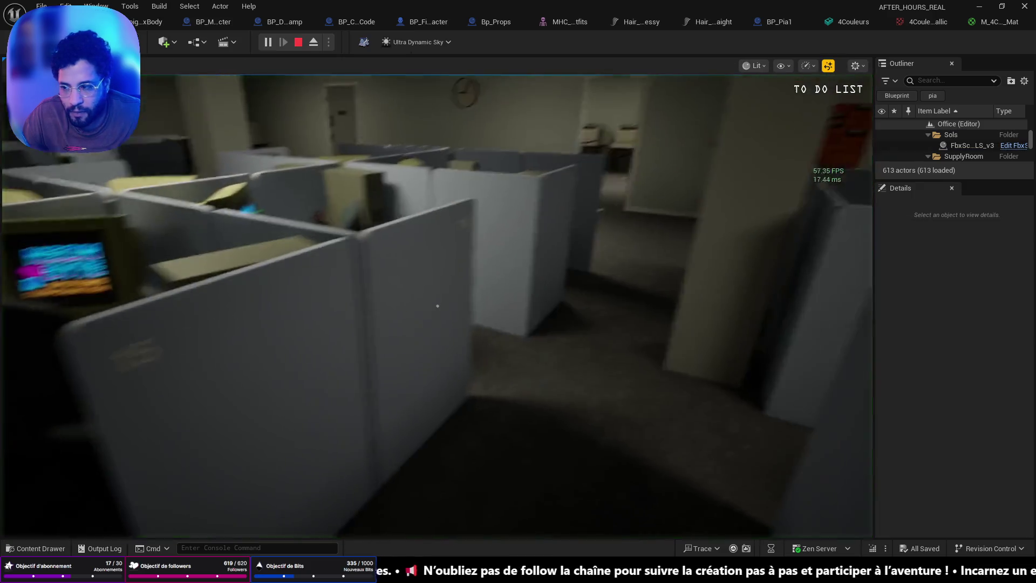
left_click(437, 306)
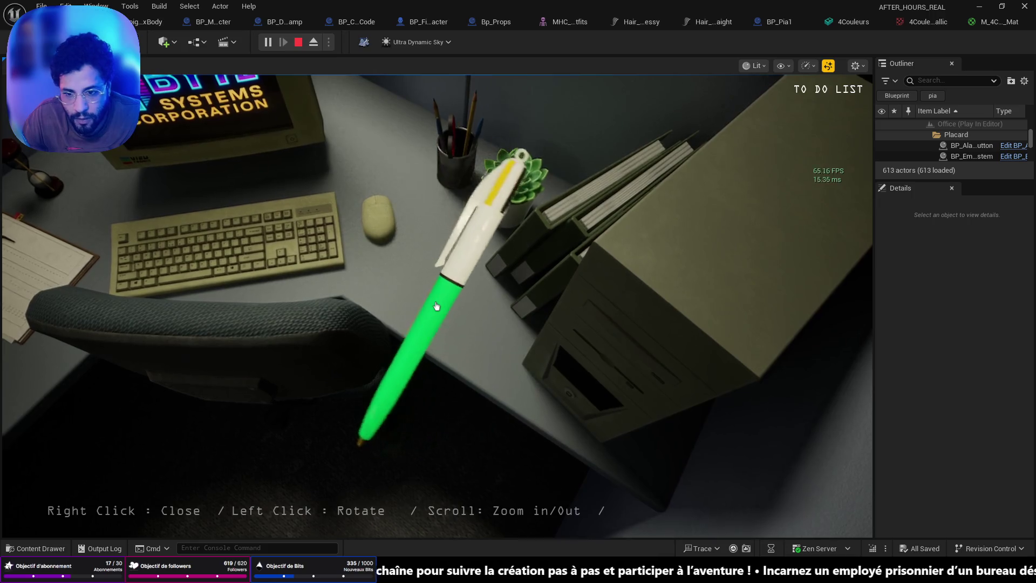
left_click_drag(437, 306, 437, 306)
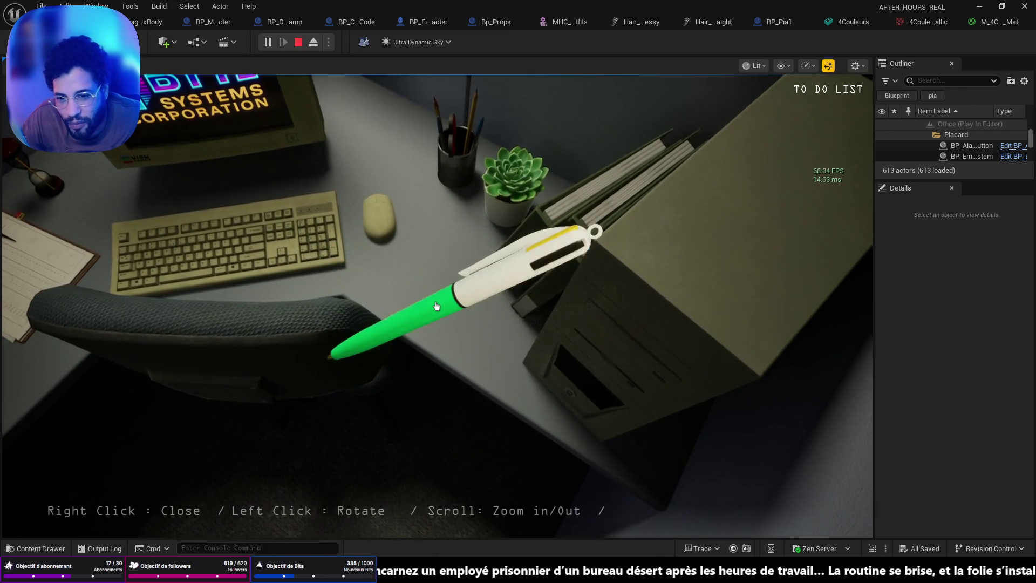
right_click(437, 306)
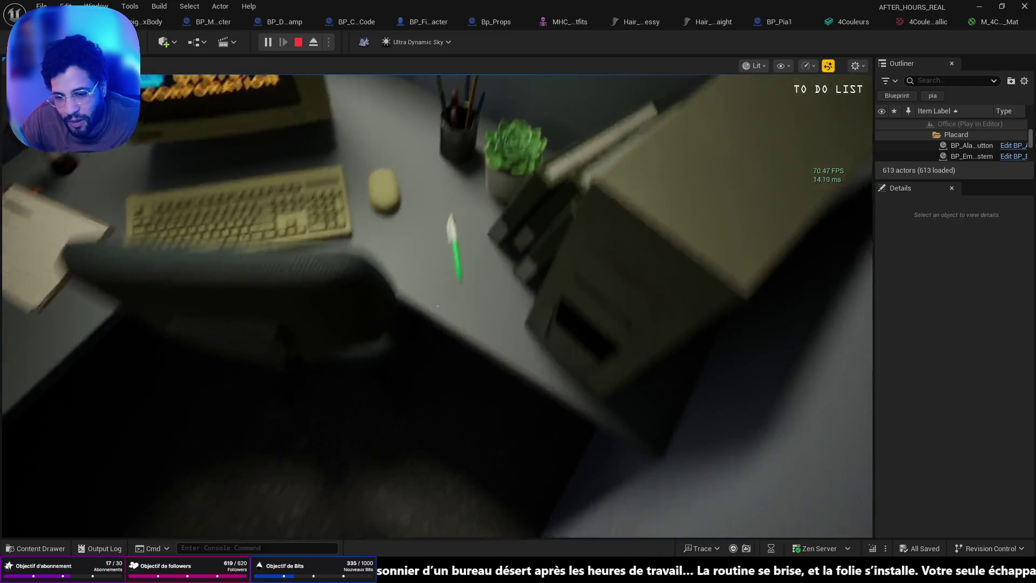
Step: Walk through the cubicles to reception and press the elevator call button
key("w")
key("w")
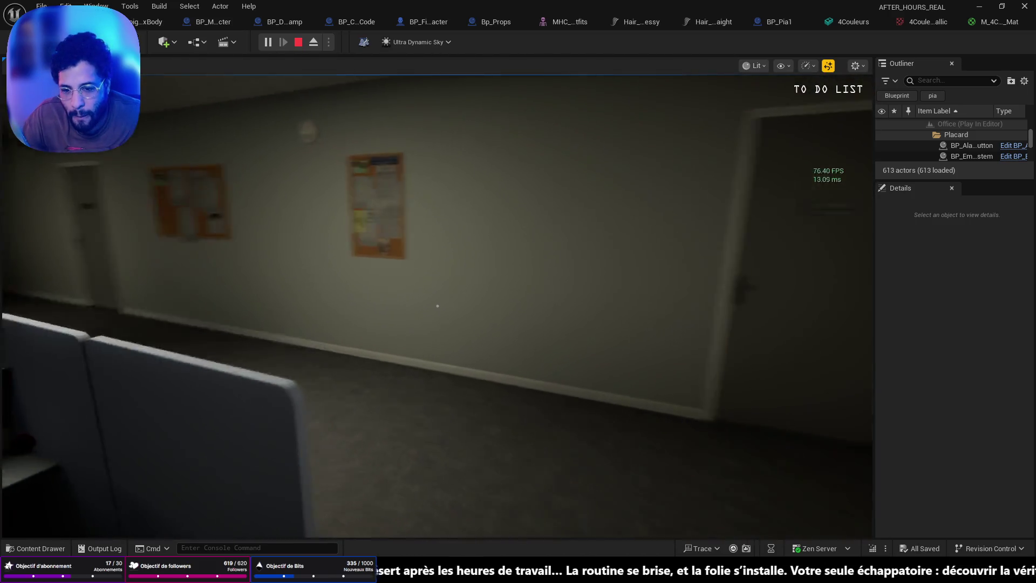
key("w")
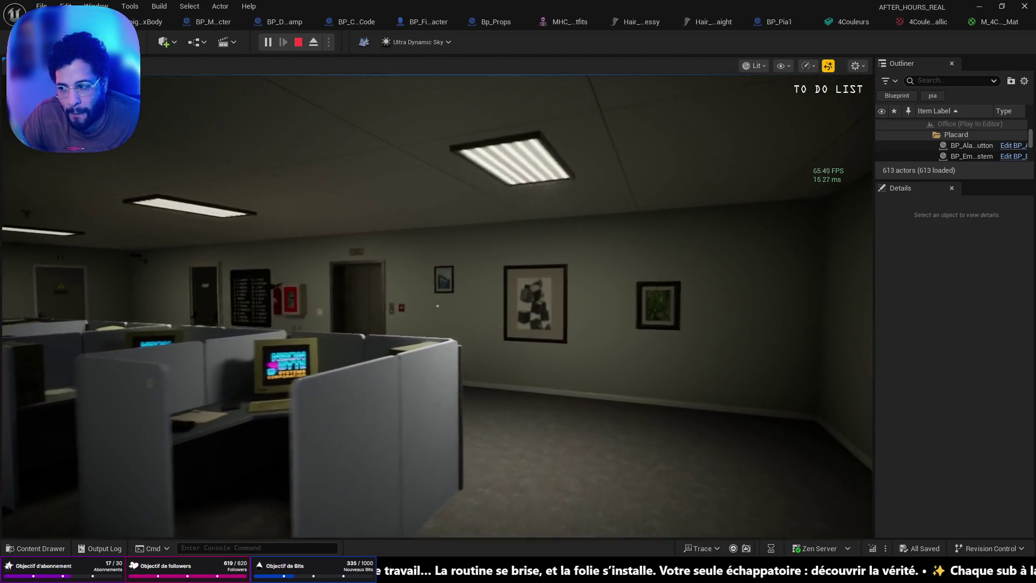
key("w")
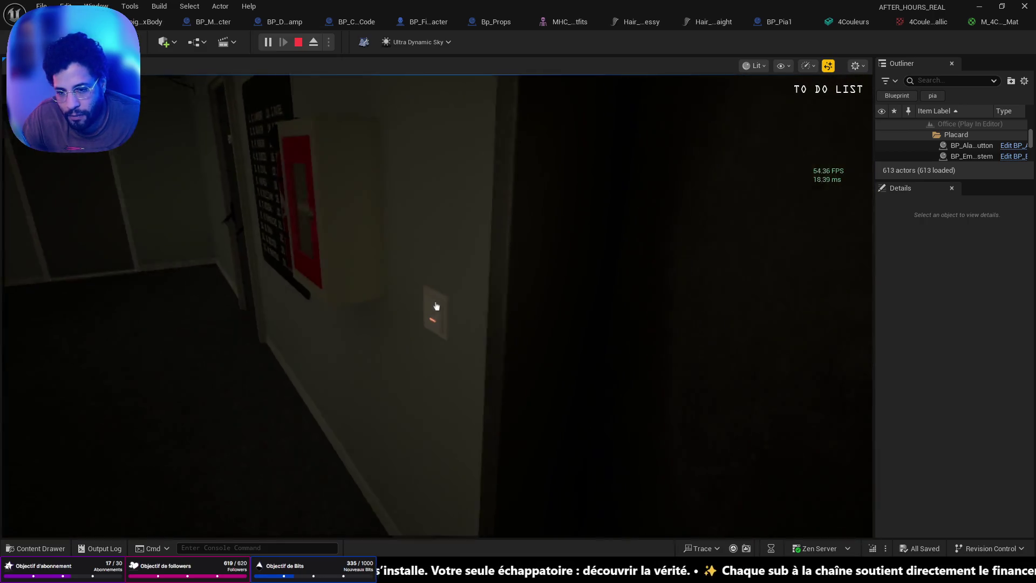
left_click(436, 306)
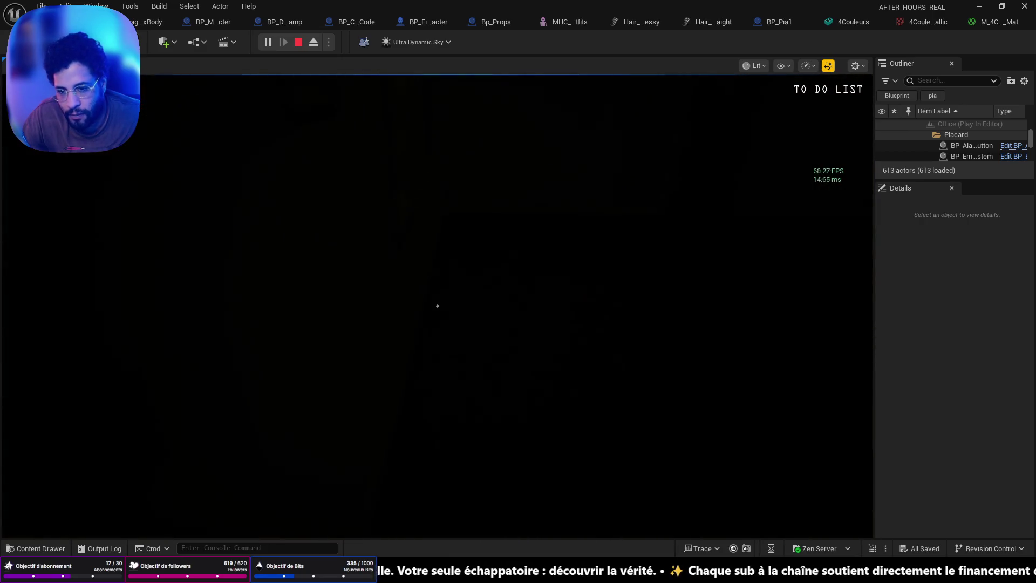
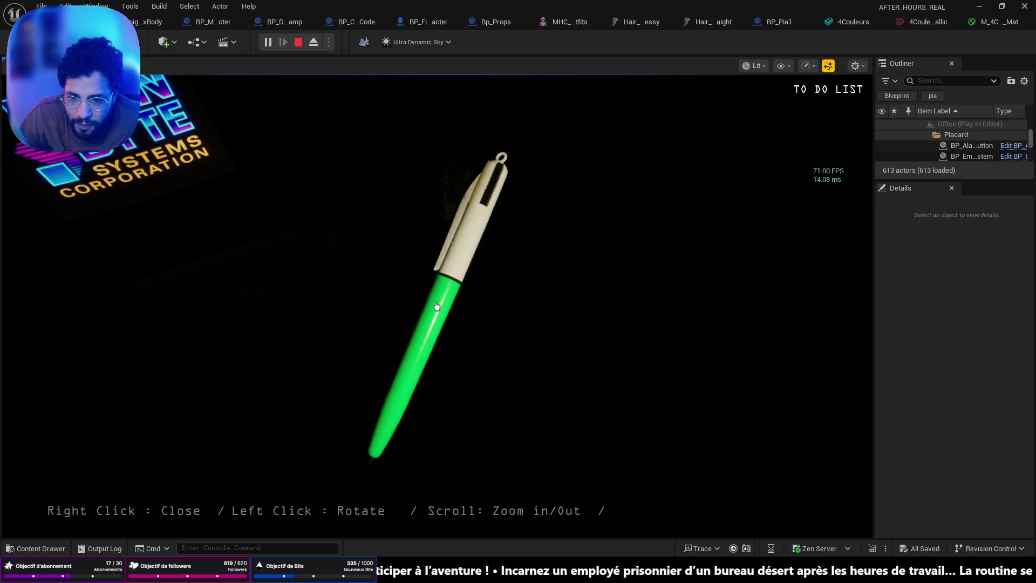
Step: Close the green pen inspection view and stop the Play In Editor session in Unreal Engine
right_click(436, 306)
key("Escape")
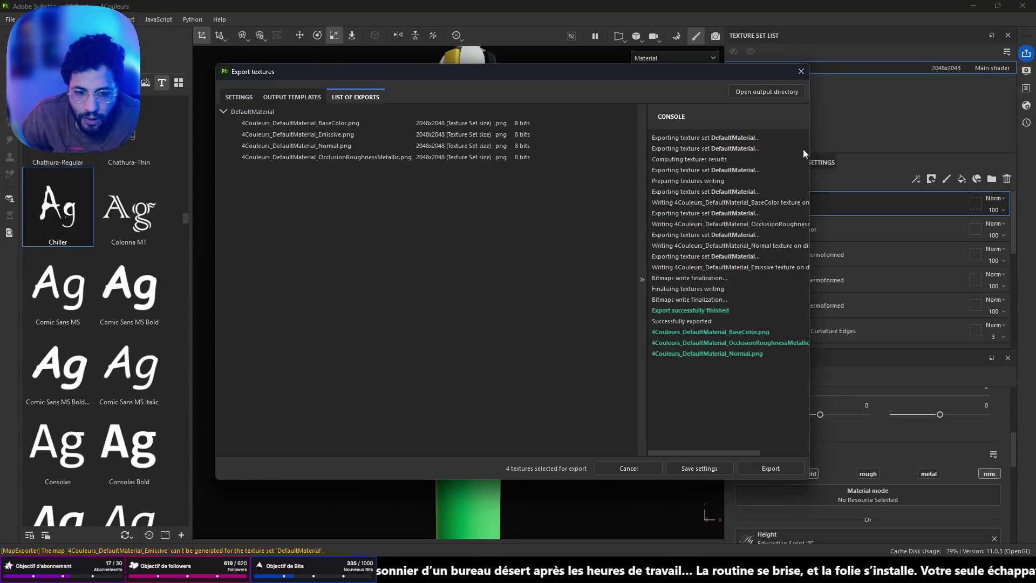
Step: Close the Export textures window and hide the Chiller text decal layer in the 4Couleurs stack
left_click(796, 73)
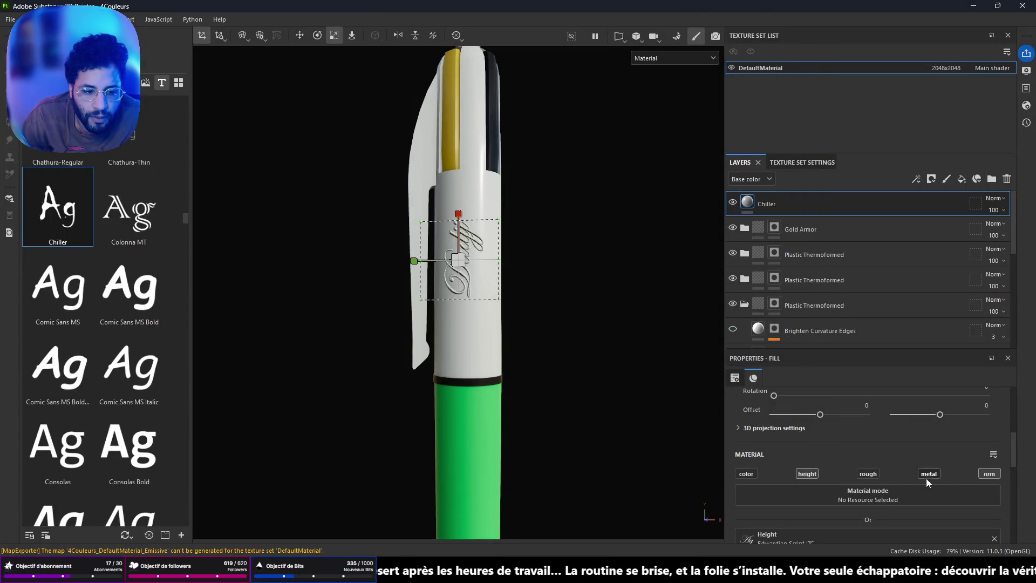
key("p")
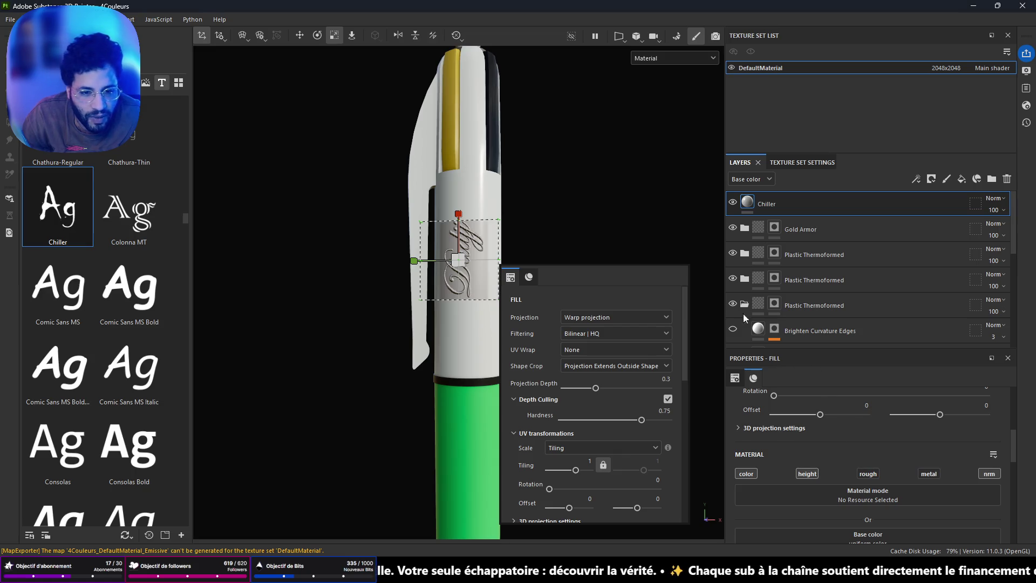
left_click(732, 202)
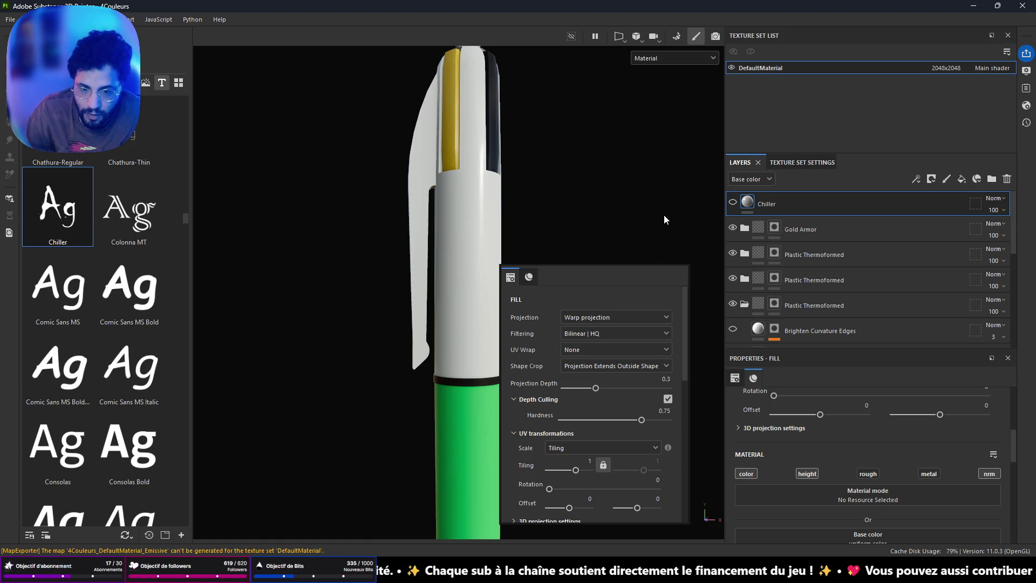
key("p")
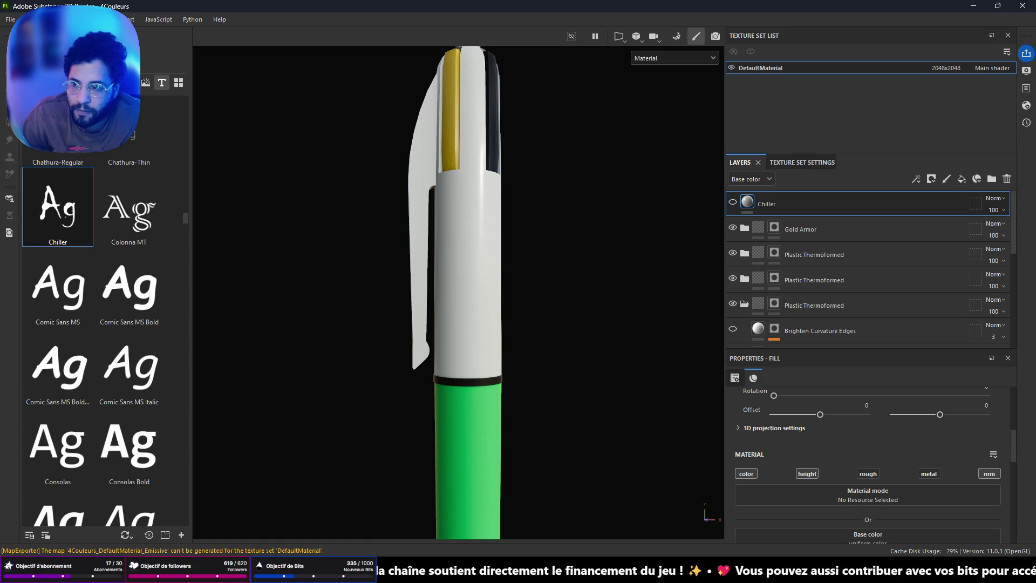
scroll(102, 324, "down", 10)
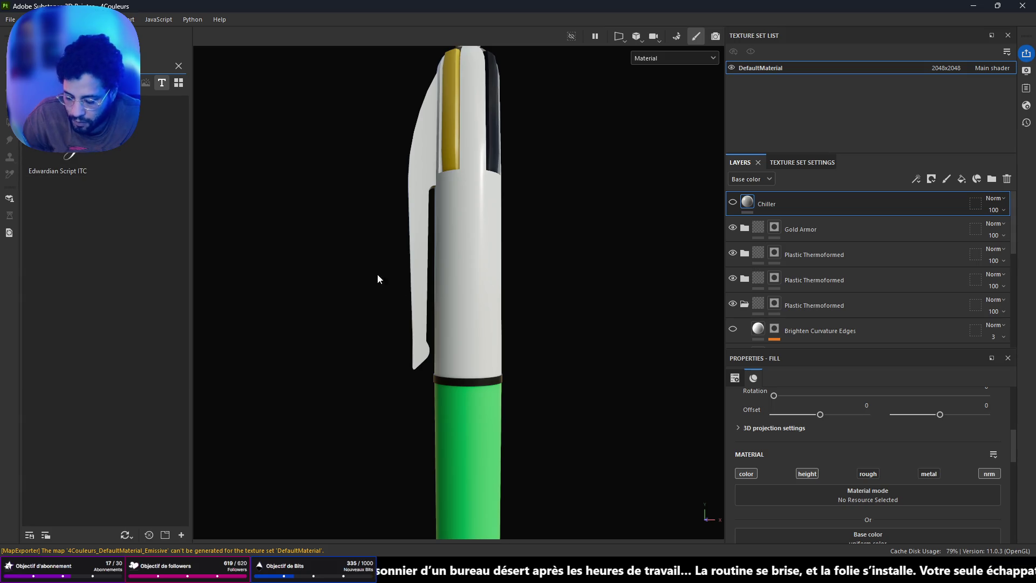
scroll(398, 273, "up", 3)
scroll(470, 273, "up", 3)
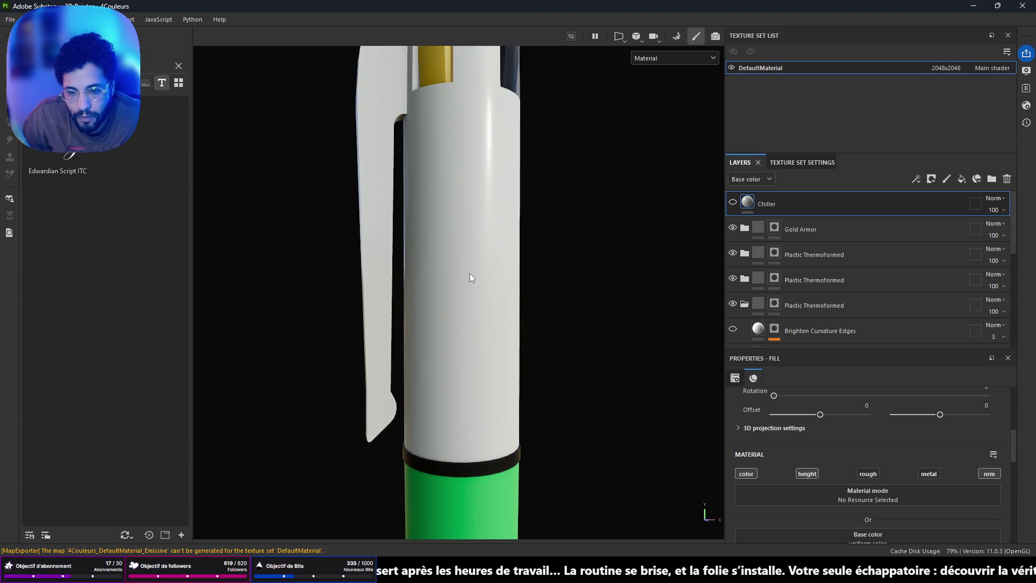
right_click(769, 208)
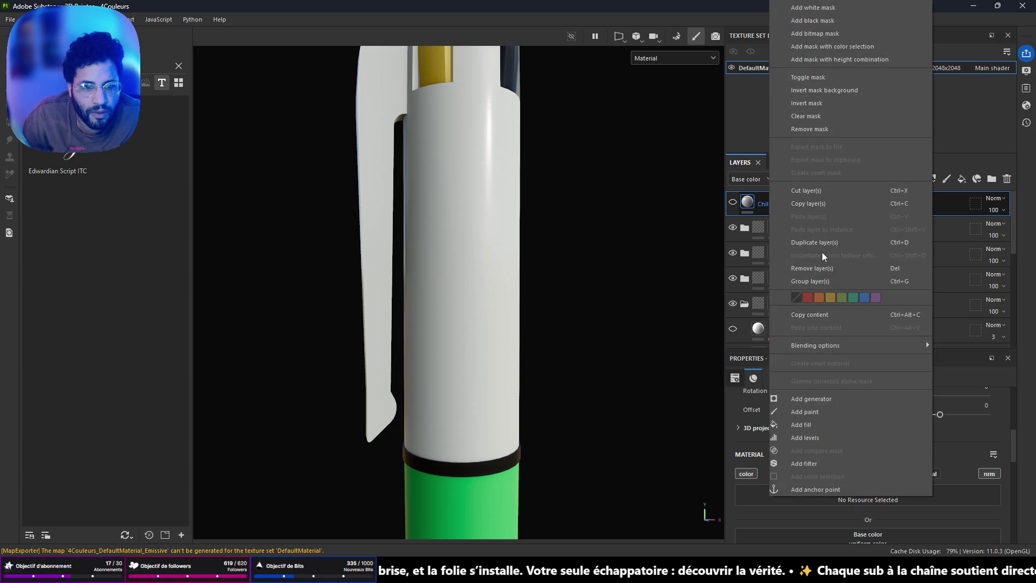
Step: Add a fill effect inside the still-hidden Chiller layer and drop the Edwardian Script ITC font onto the pen
left_click(818, 422)
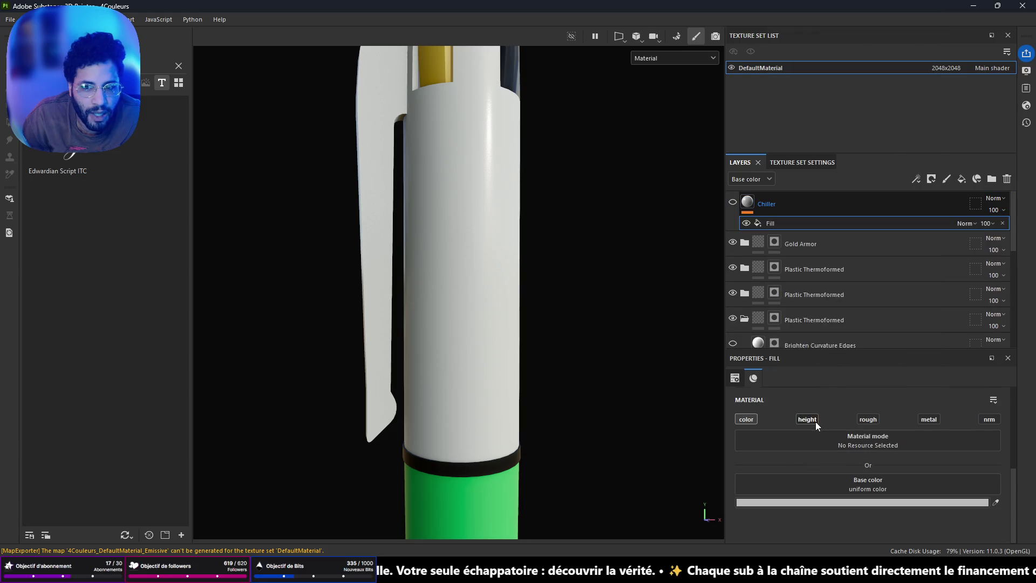
left_click(733, 202)
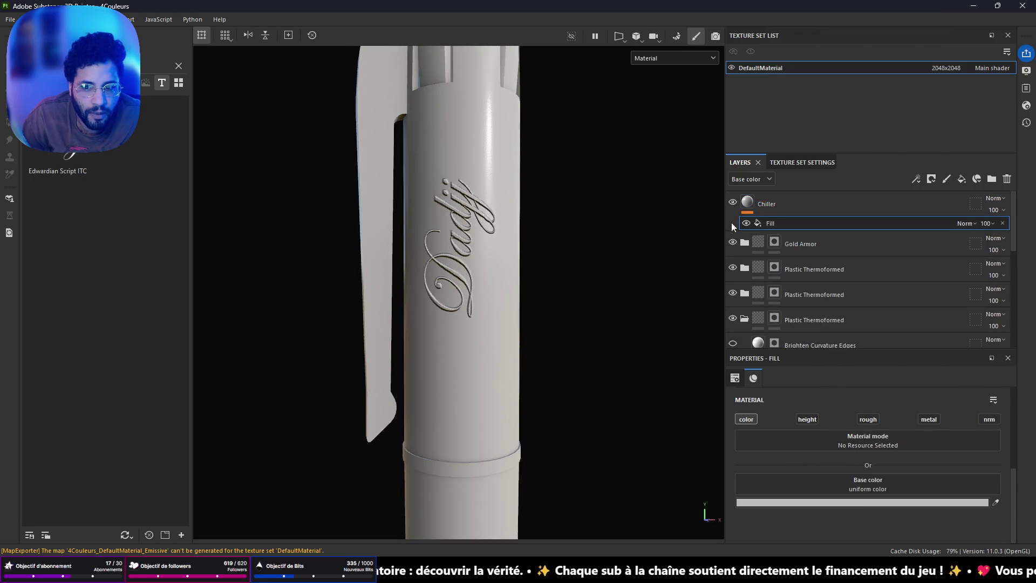
scroll(591, 254, "down", 5)
scroll(588, 254, "up", 4)
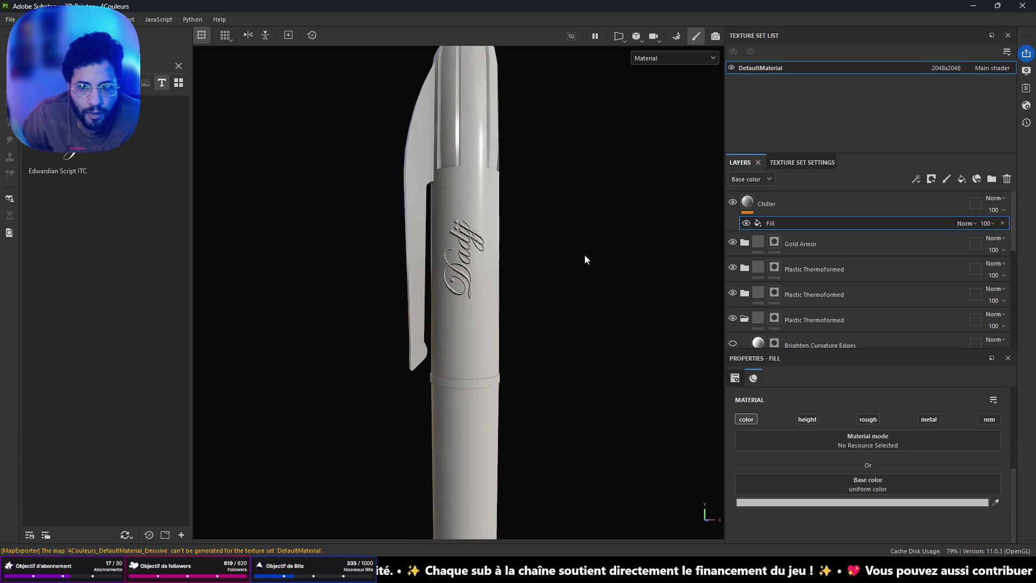
key("ctrl+z")
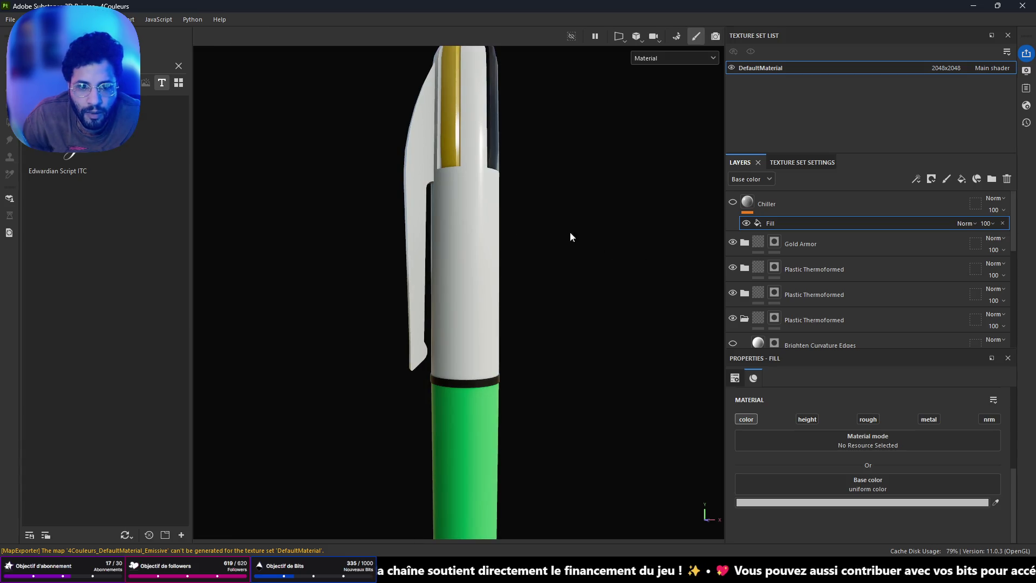
left_click_drag(88, 151, 460, 258)
Step: Apply the Edwardian Script ITC font as a Base color decal, rotated to run along the pen
left_click(477, 282)
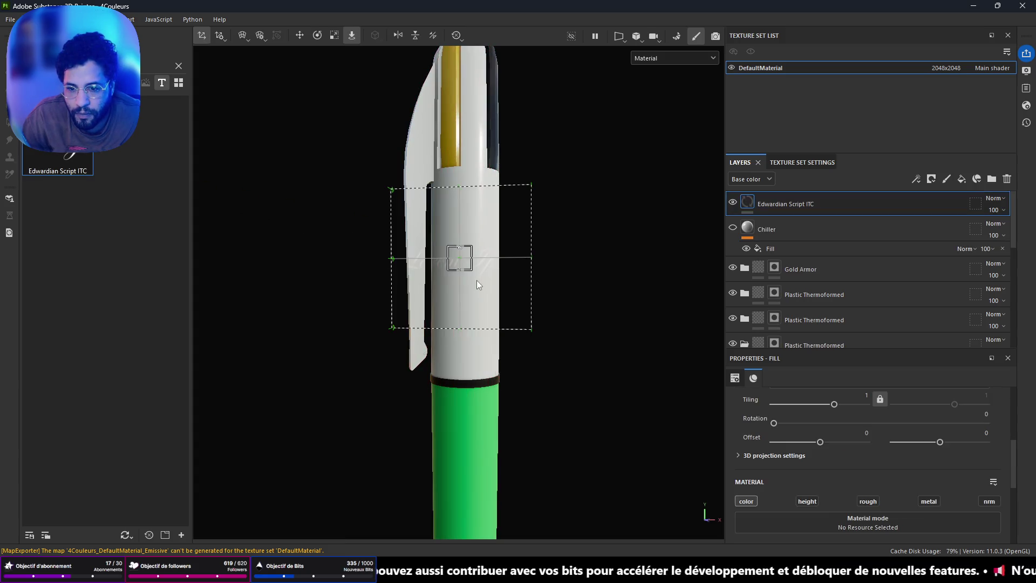
scroll(478, 267, "up", 3)
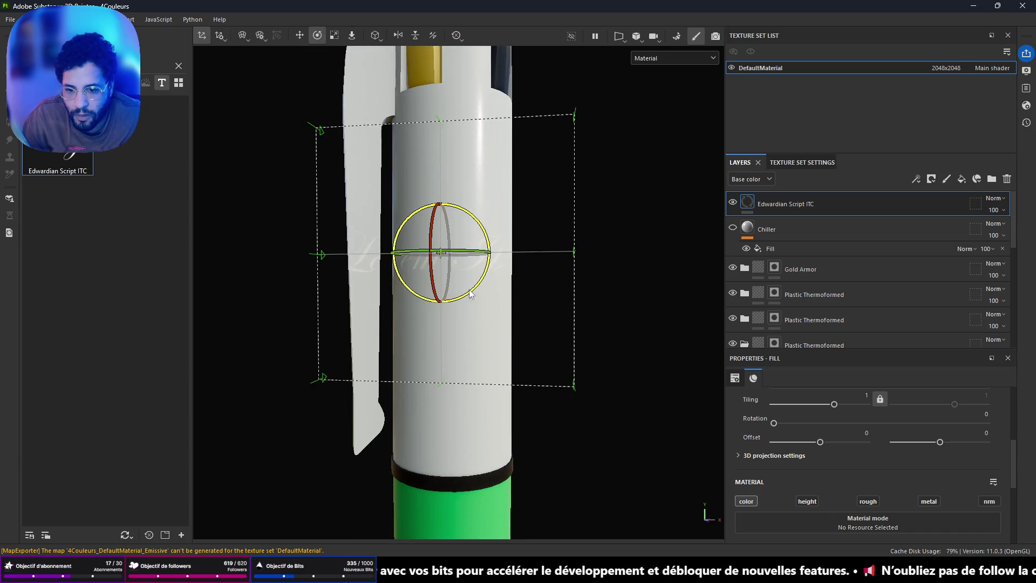
mouse_move(464, 253)
left_mouse_down()
mouse_move(508, 219)
mouse_move(498, 238)
left_mouse_up()
scroll(890, 459, "up", 3)
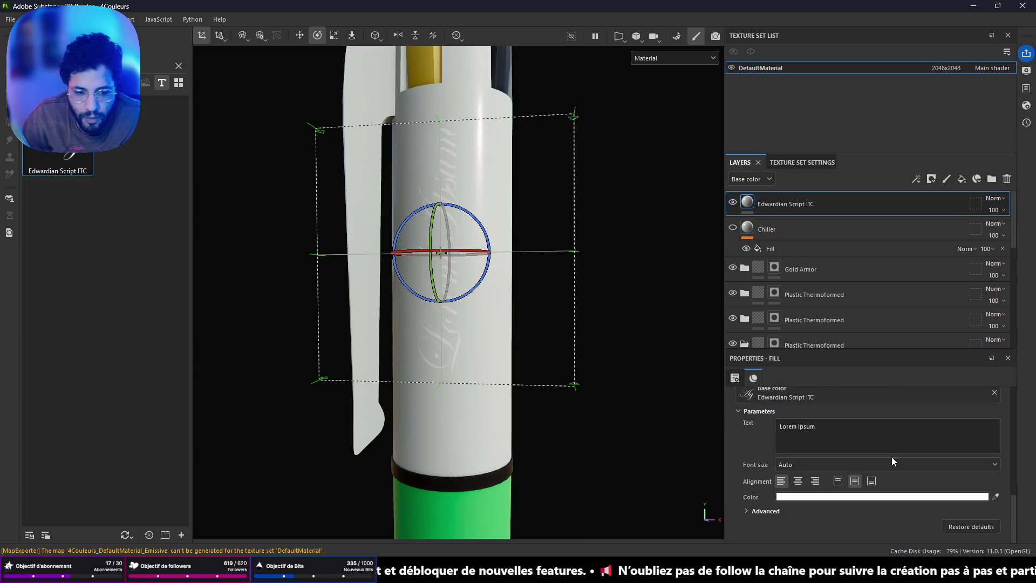
Step: Change the decal text to 'Dadjj' and set its colour to dark grey
triple_click(833, 427)
type("Dadjj")
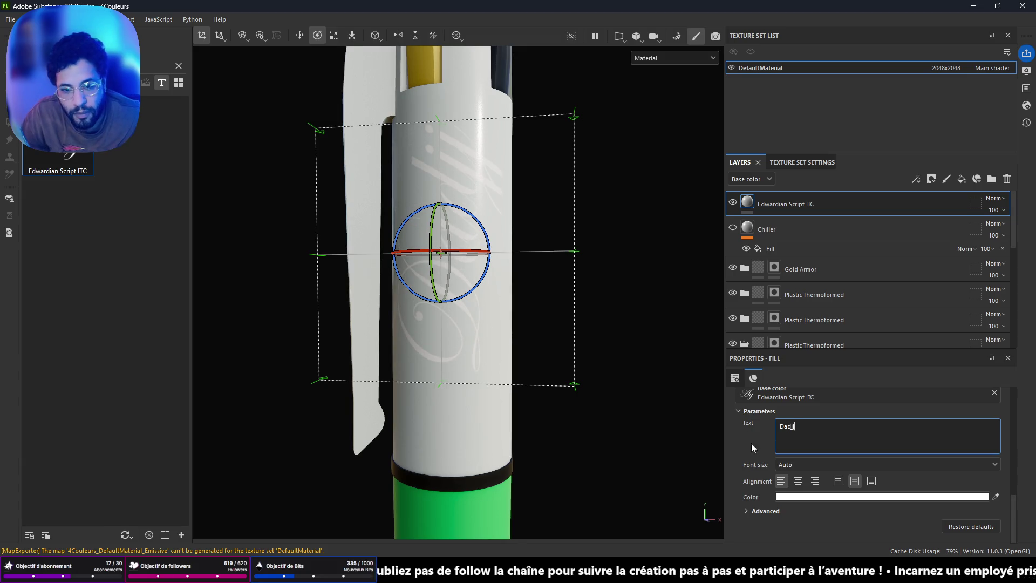
left_click(833, 497)
mouse_move(872, 346)
left_mouse_down()
mouse_move(845, 332)
mouse_move(828, 342)
left_mouse_up()
Step: Shrink the 'Dadjj' projection and position it mid-barrel on the pen's white body
key("r")
left_click_drag(440, 257, 415, 240)
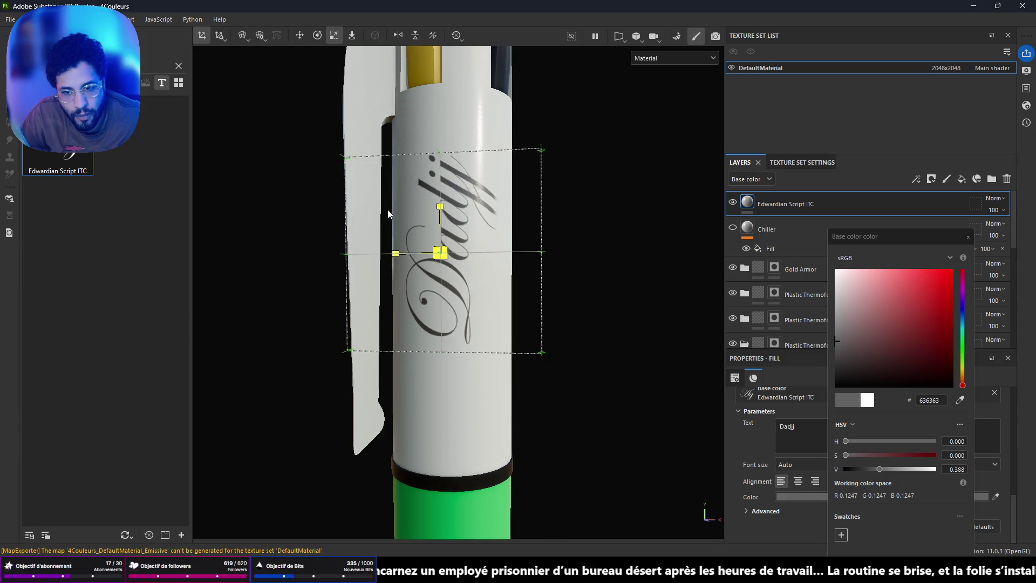
key("w")
left_click_drag(441, 205, 438, 249)
left_click_drag(412, 301, 436, 296)
key("e")
key("r")
key("w")
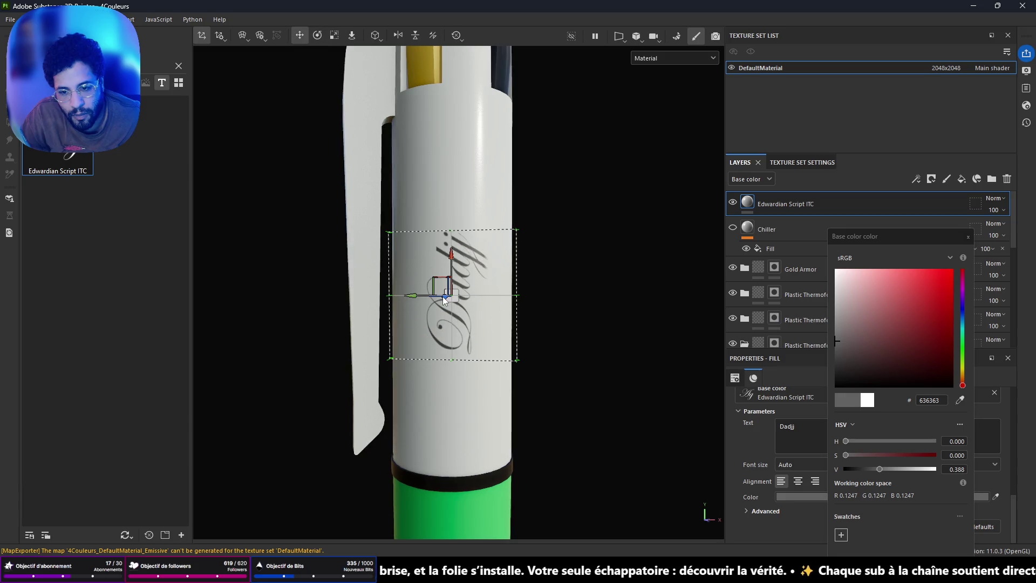
left_click_drag(445, 298, 448, 297)
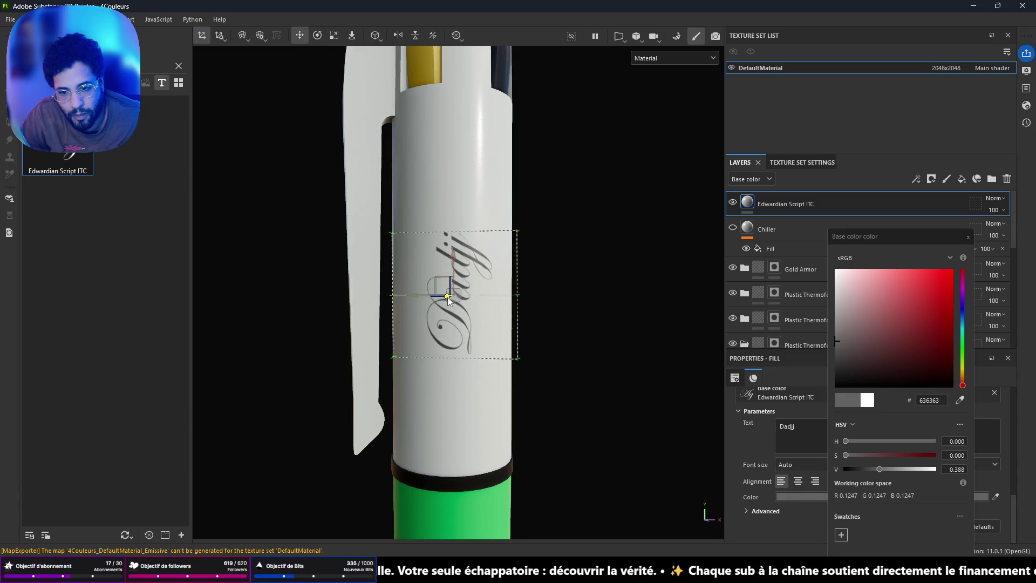
left_click(968, 237)
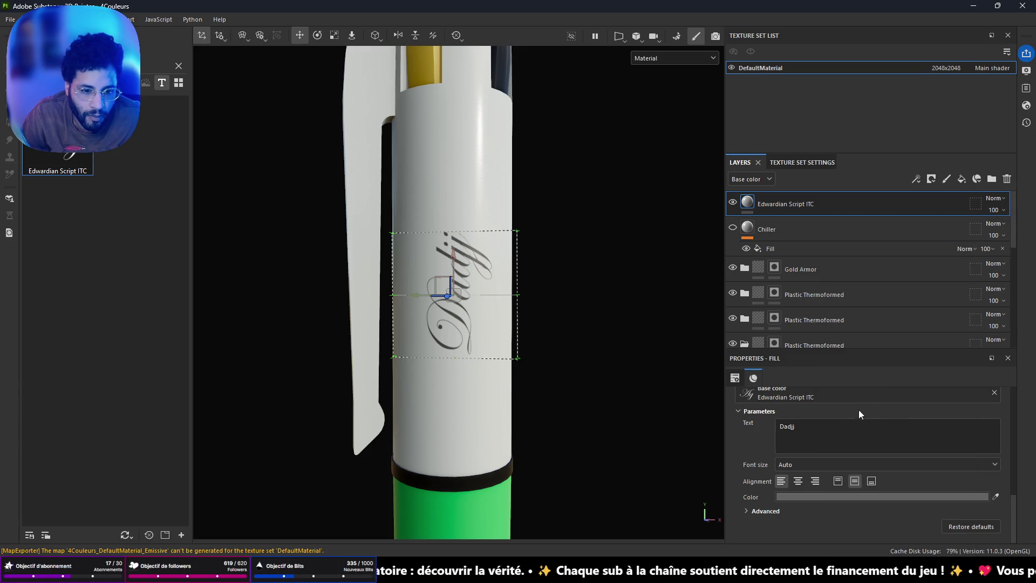
Step: Turn on the height channel for the Edwardian Script text, leaving Height uniform at 0
scroll(860, 431, "up", 2)
scroll(862, 437, "up", 1)
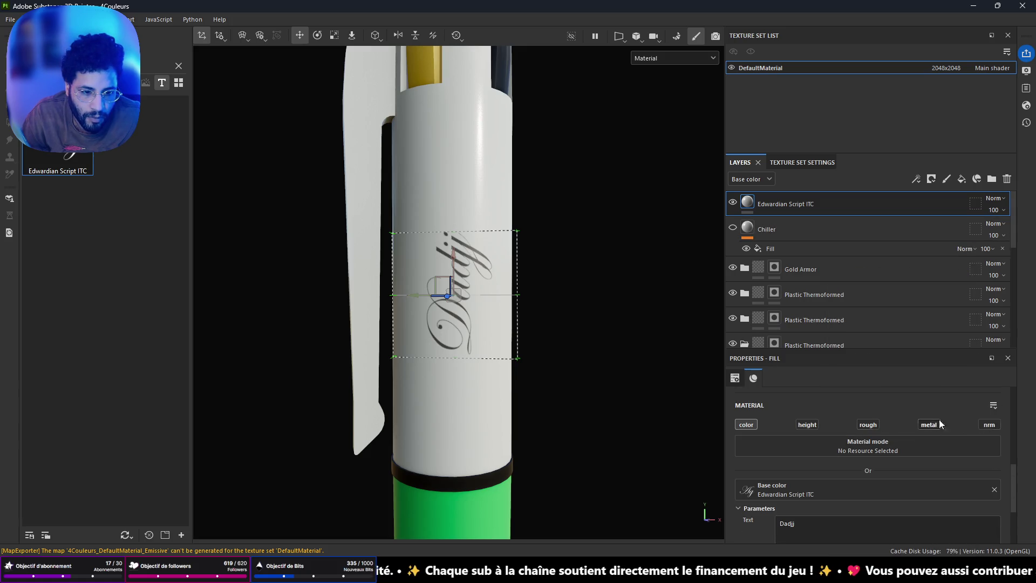
left_click(807, 425)
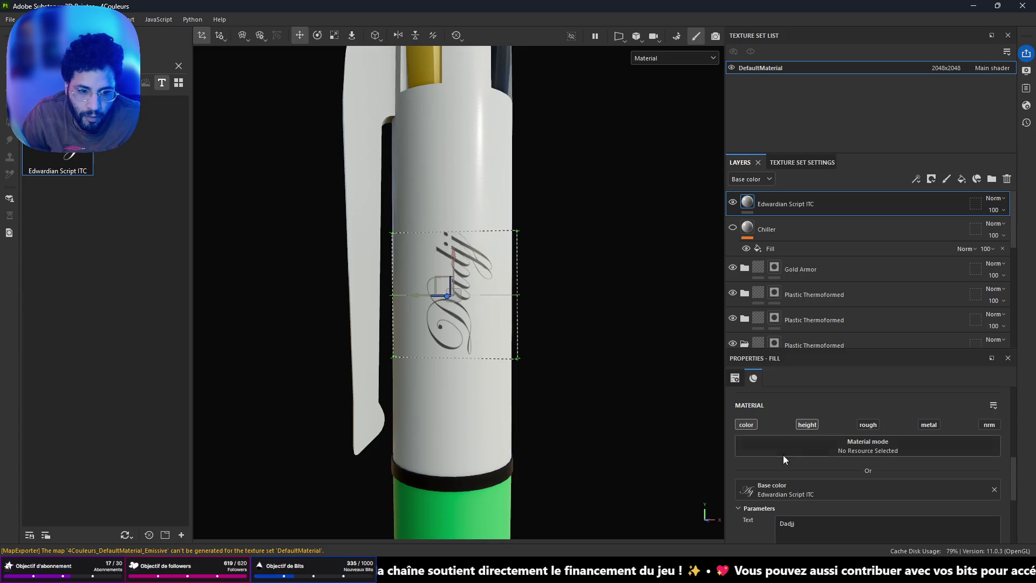
scroll(886, 469, "down", 3)
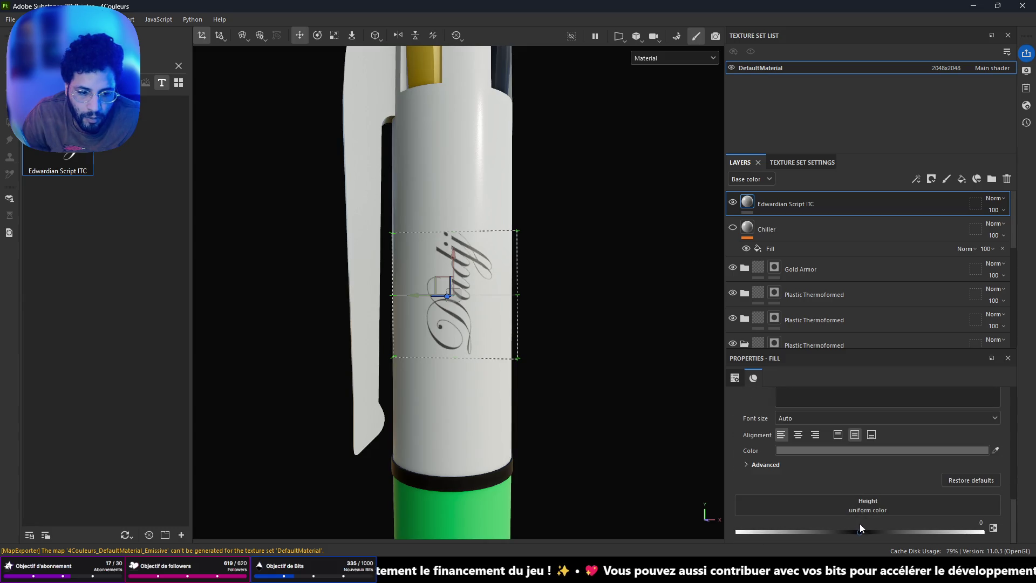
left_click(859, 532)
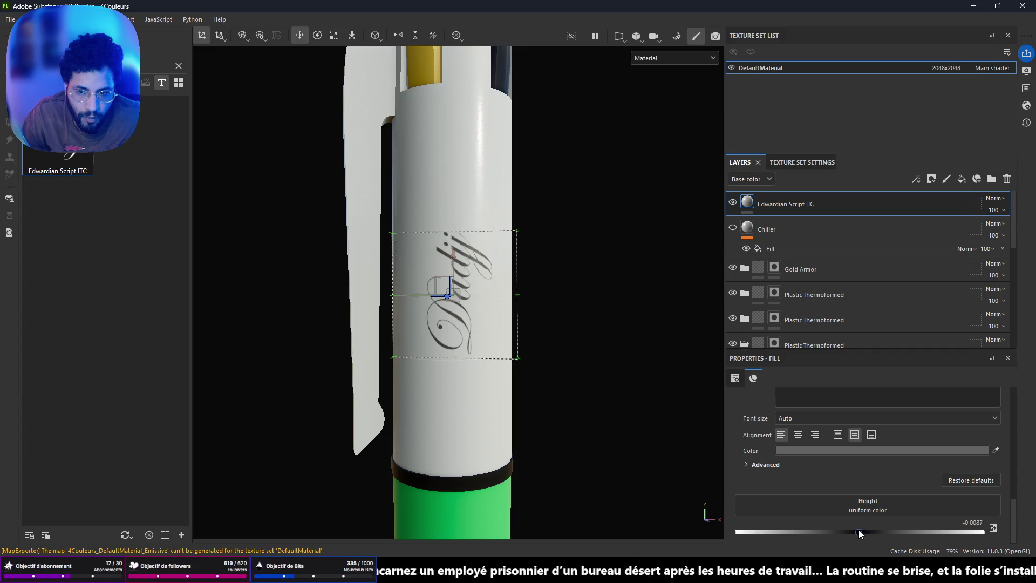
left_click(860, 532)
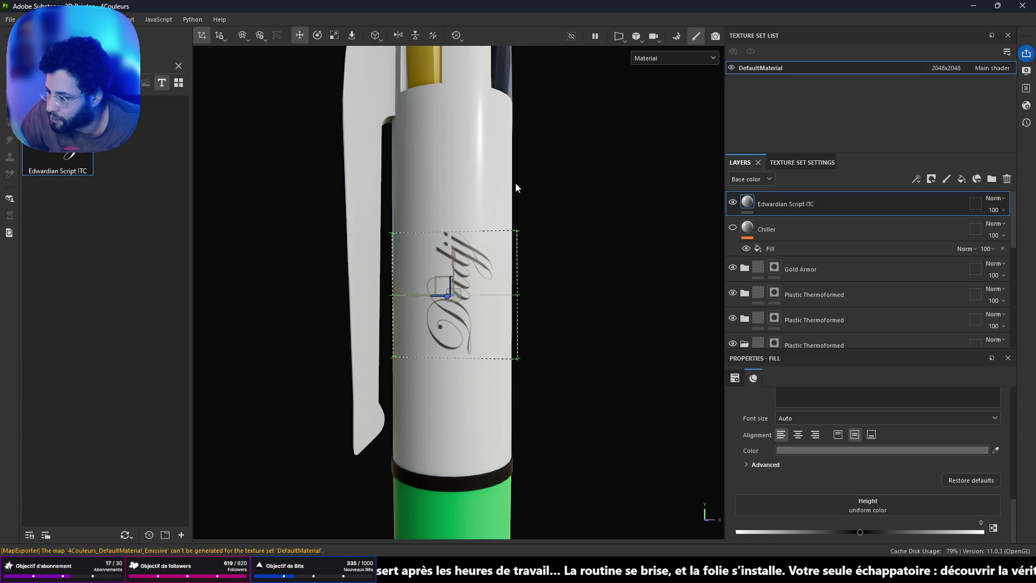
scroll(516, 180, "up", 3)
mouse_move(401, 223)
left_mouse_down("alt")
mouse_move(511, 233)
mouse_move(469, 232)
mouse_move(404, 178)
mouse_move(361, 110)
mouse_move(465, 293)
mouse_move(551, 319)
mouse_move(500, 244)
mouse_move(569, 215)
mouse_move(456, 227)
mouse_move(539, 221)
left_mouse_up("alt")
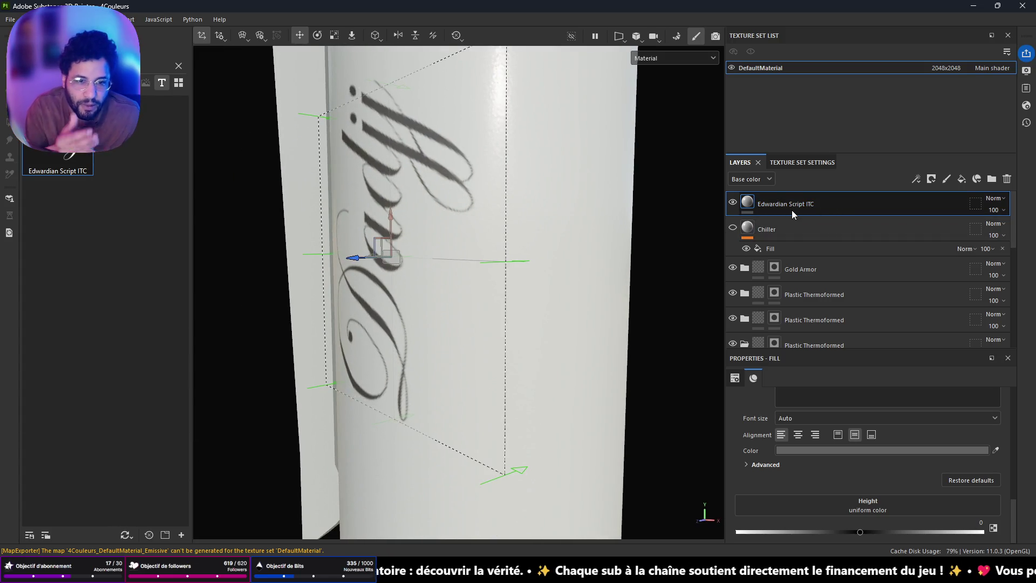
Step: Add a generator to the Edwardian Script ITC layer but close the Generator picker without choosing one
right_click(791, 212)
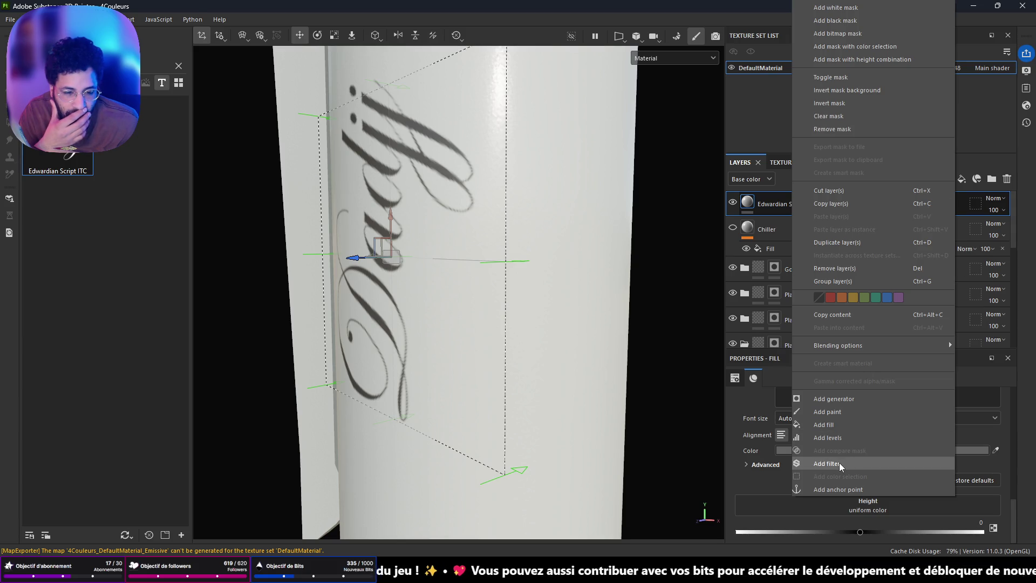
left_click(832, 399)
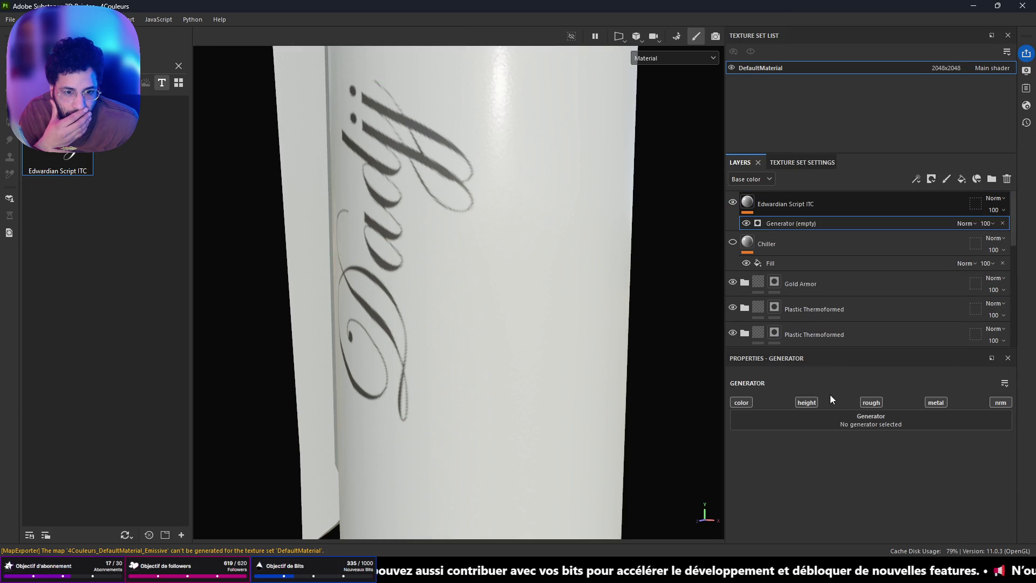
left_click(864, 425)
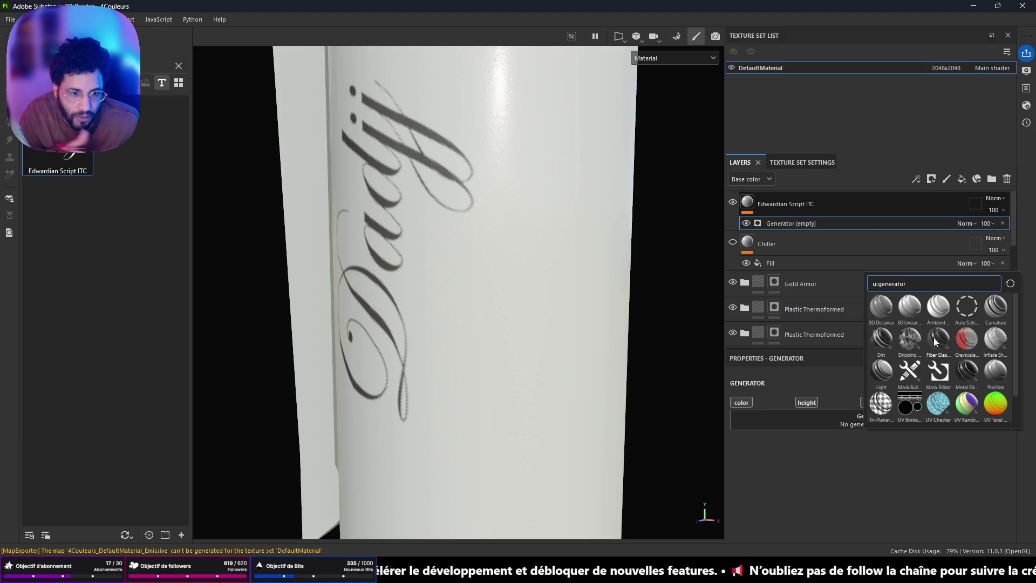
left_click(863, 454)
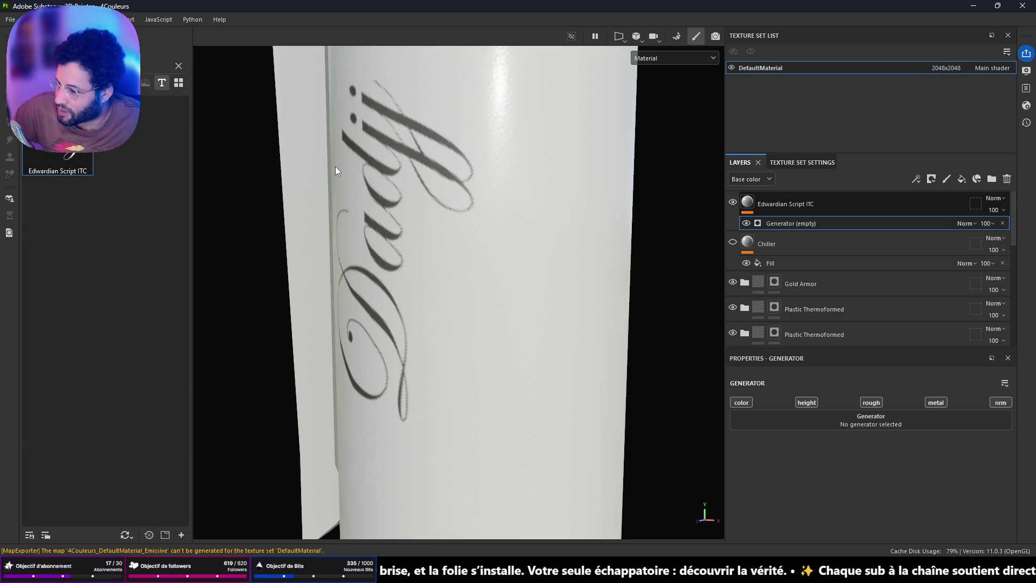
key("alt+Tab")
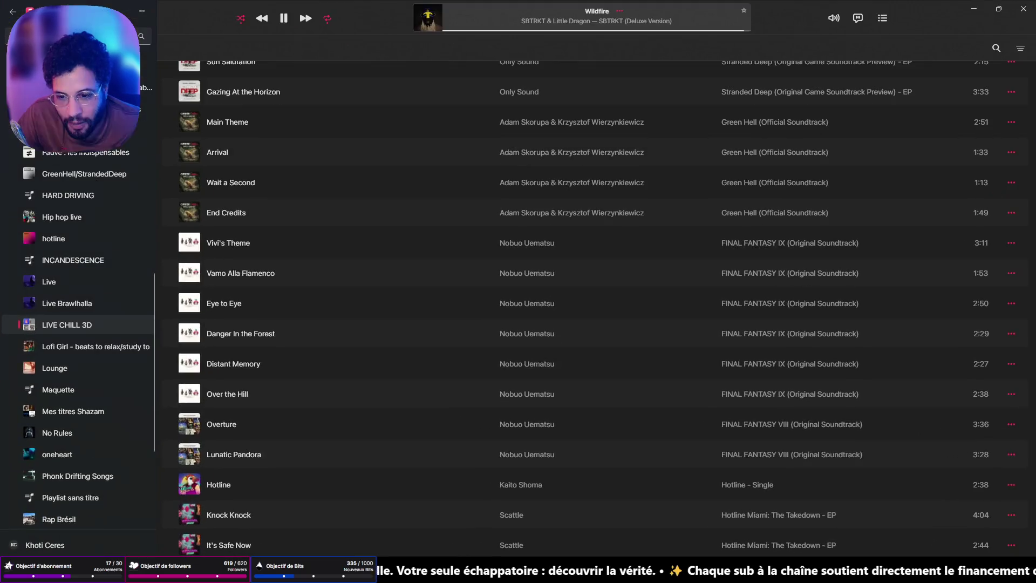
Step: Browse the Pen of Chaos artist page and Donjon de Naheulbeuk tracks in Apple Music, then minimize it
scroll(76, 243, "up", 10)
left_click(59, 170)
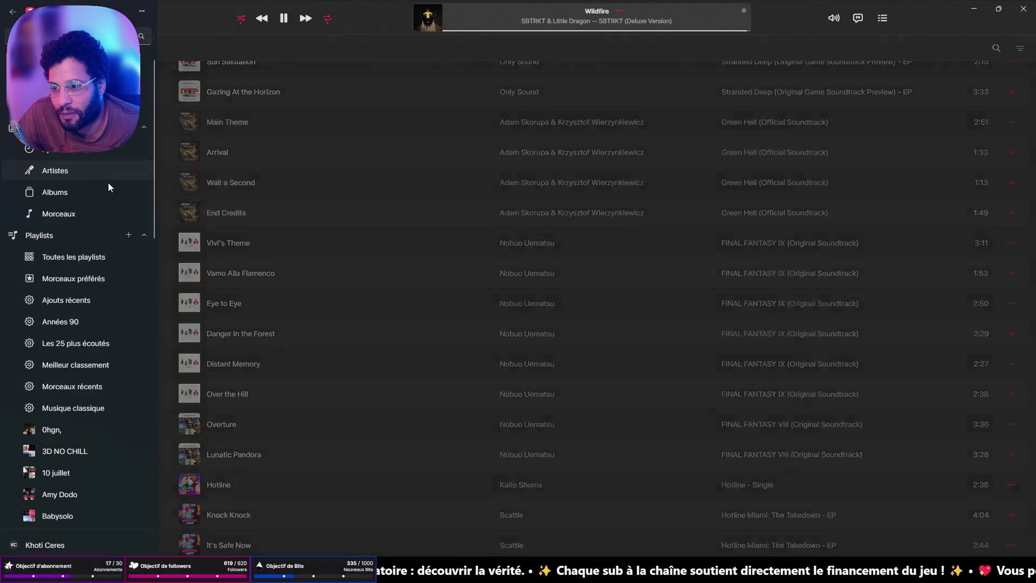
left_click(228, 276)
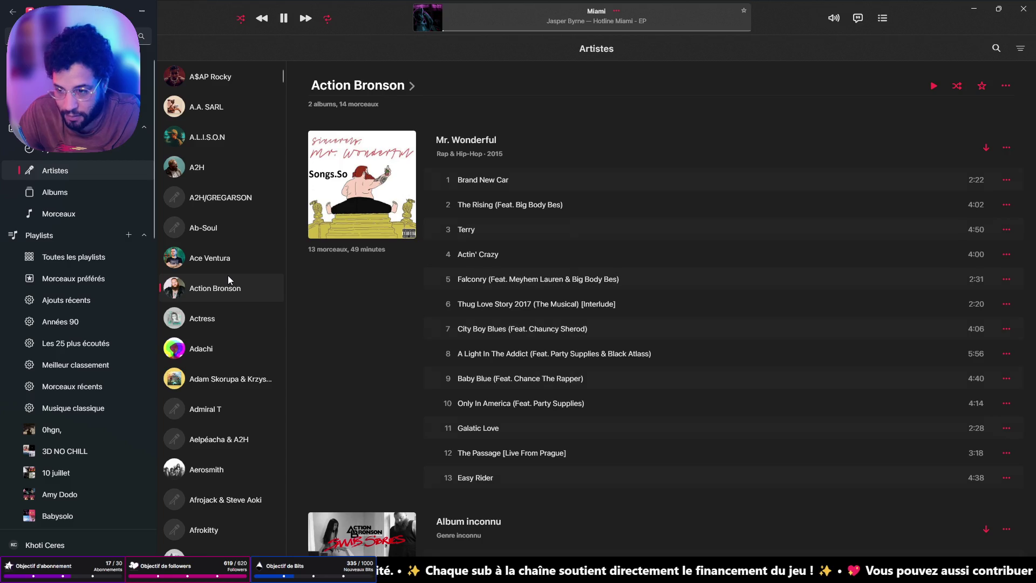
type("pen")
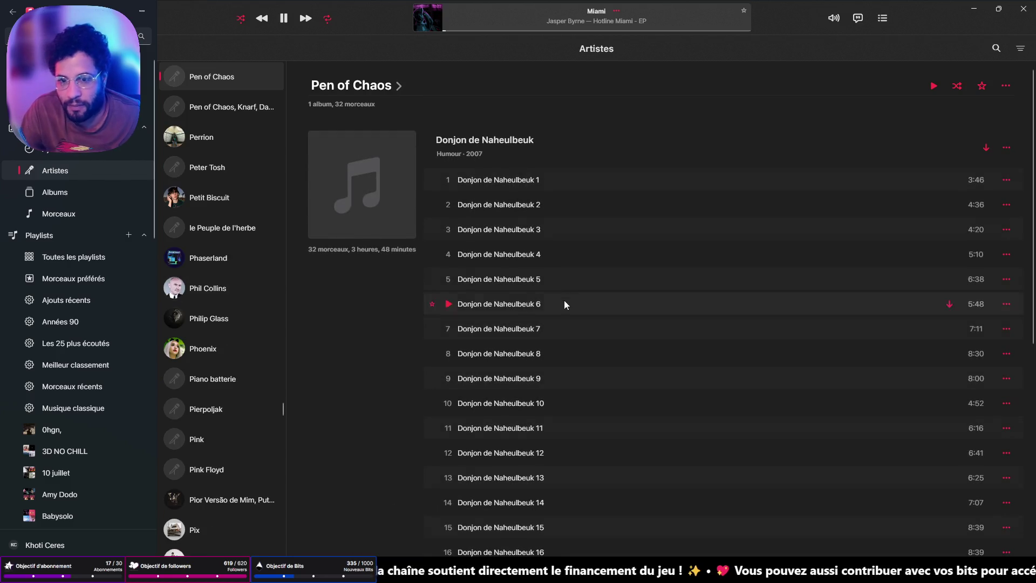
scroll(865, 231, "down", 8)
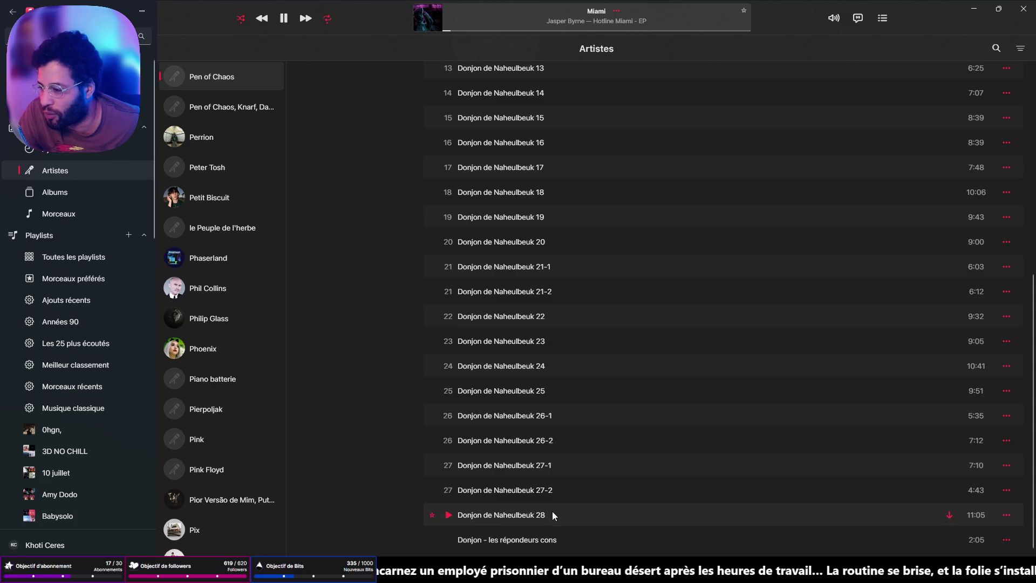
scroll(630, 507, "up", 8)
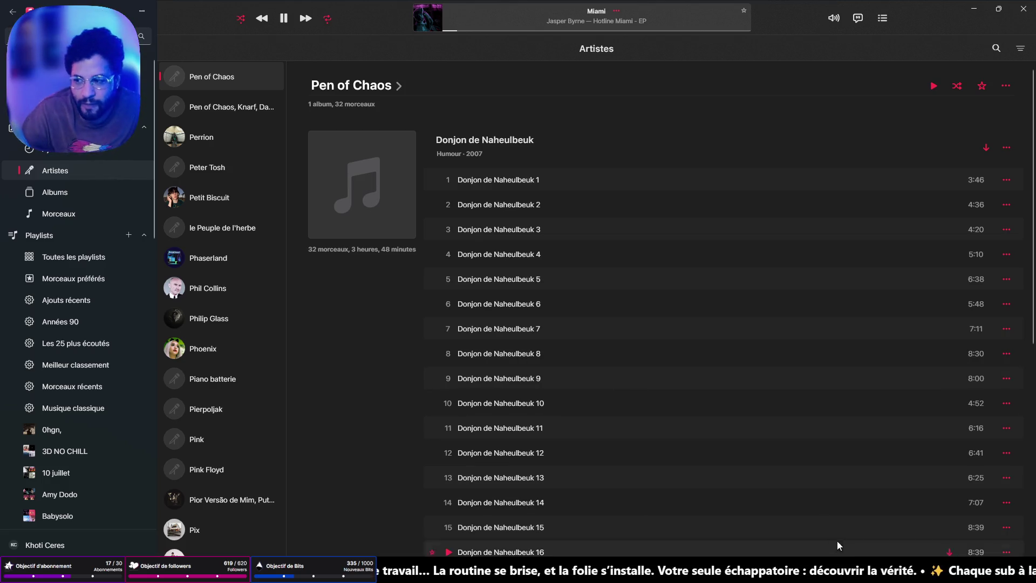
left_click(974, 9)
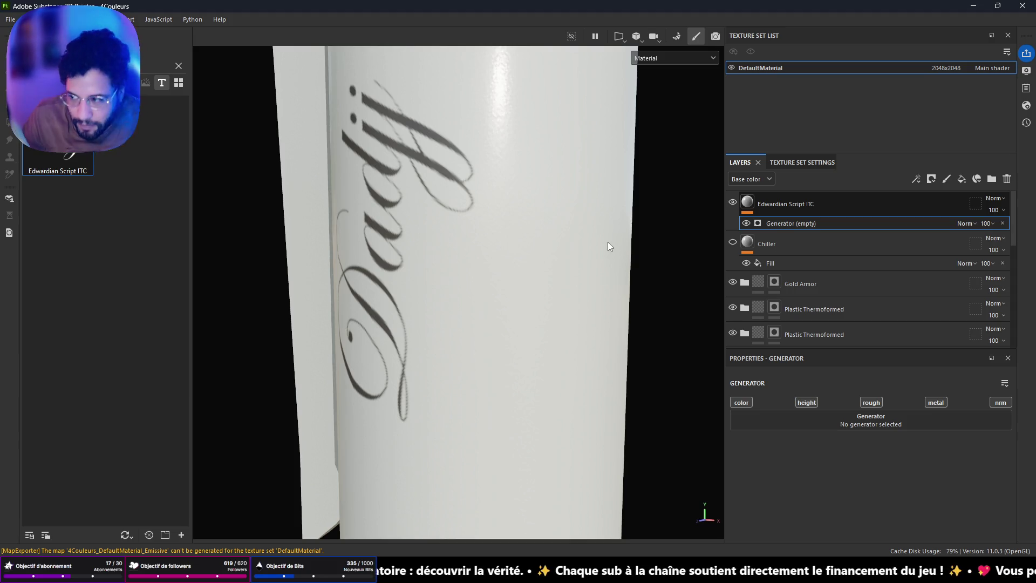
Step: Show and select the Chiller text layer, and hide the Edwardian Script ITC layer
mouse_move(550, 211)
right_mouse_down("alt")
mouse_move(555, 192)
mouse_move(423, 251)
mouse_move(480, 205)
mouse_move(468, 255)
right_mouse_up("alt")
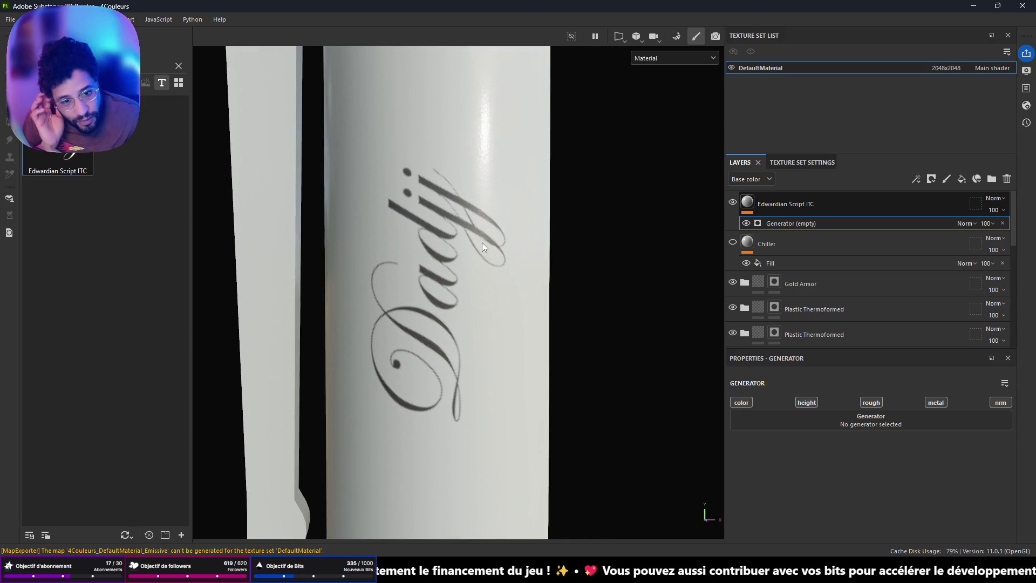
left_click(734, 243)
right_click_drag(704, 251, 617, 244, "alt")
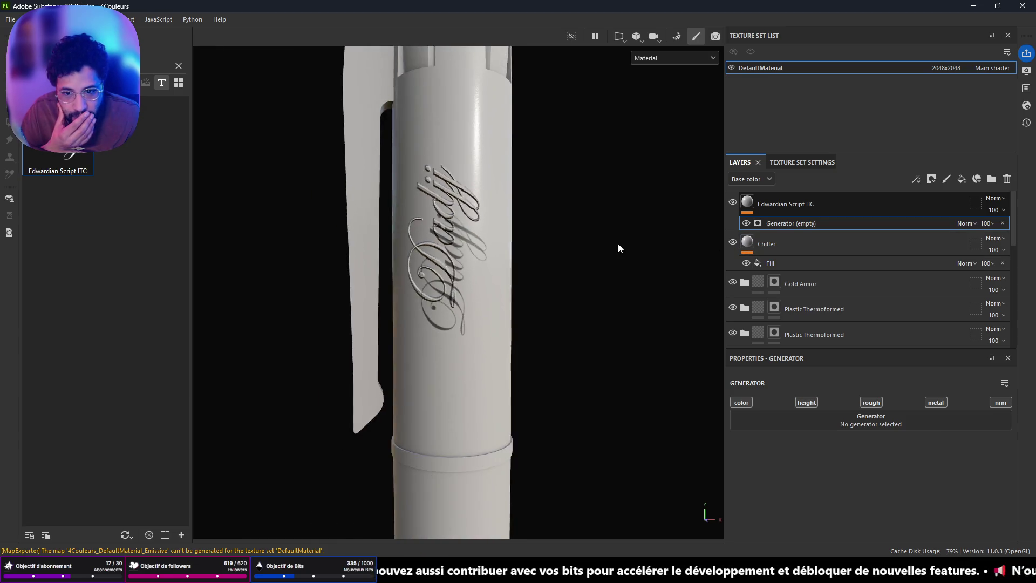
left_click(788, 267)
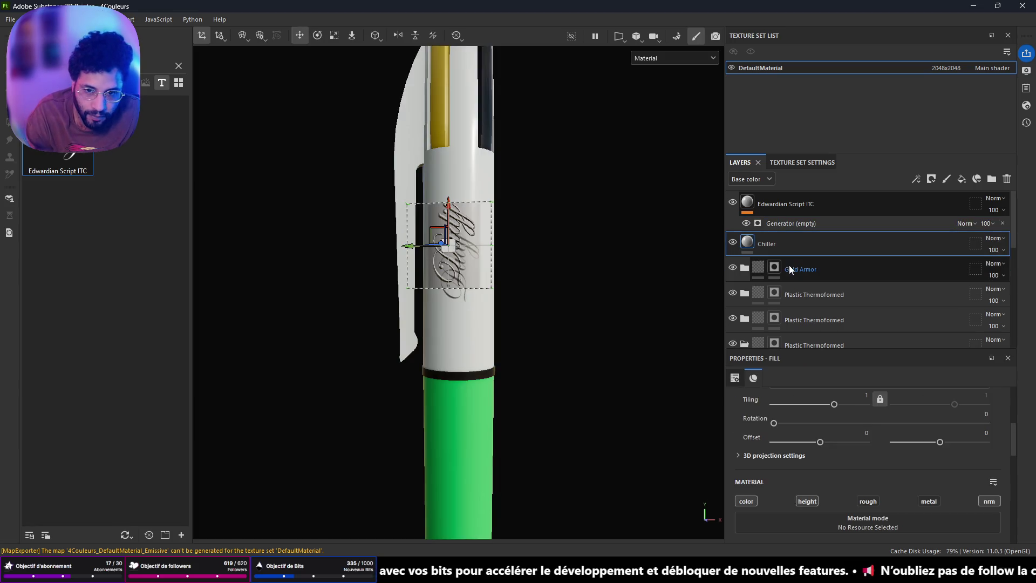
left_click(748, 242)
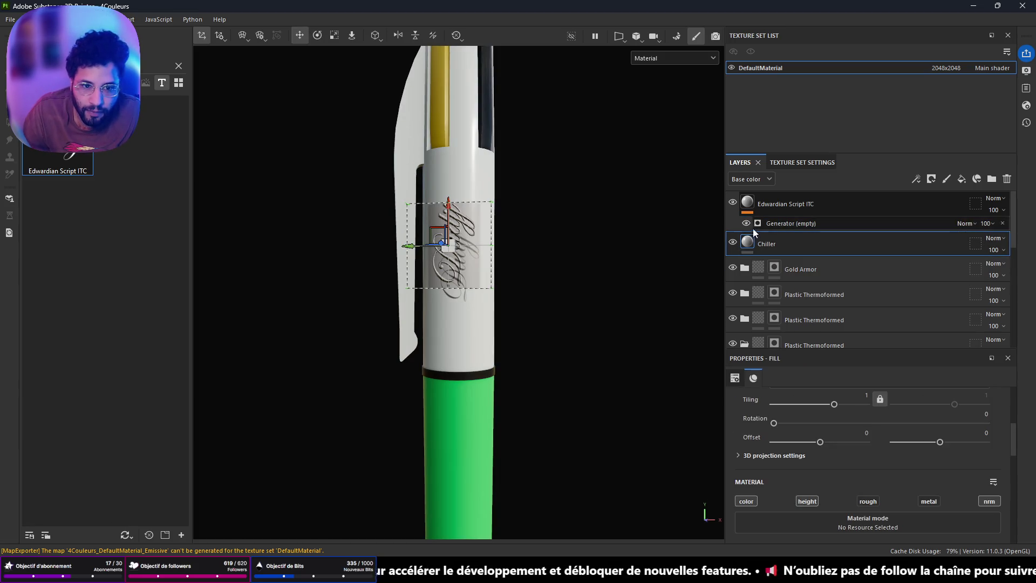
left_click(732, 202)
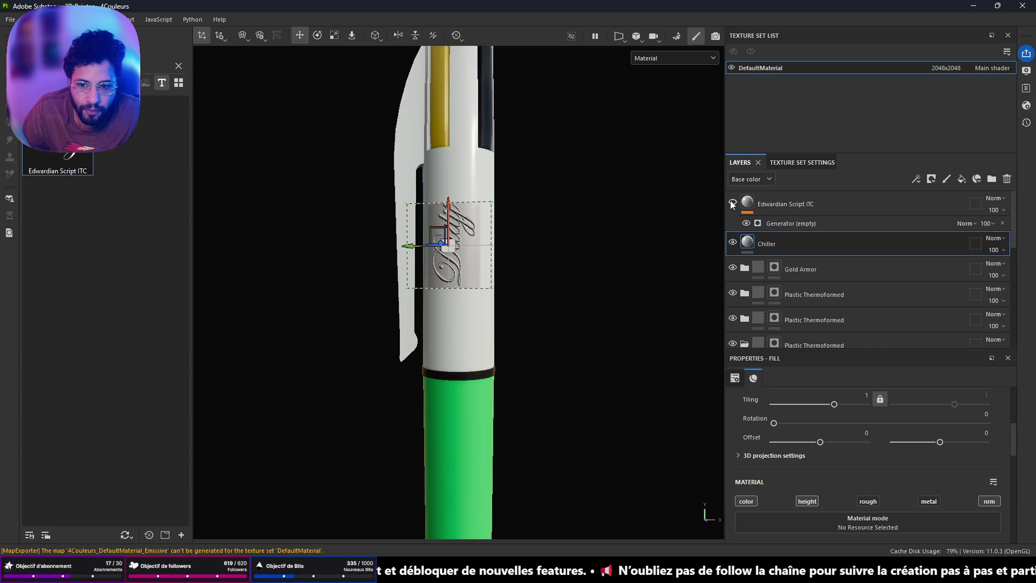
Step: Orbit and zoom in close to inspect the engraved 'Dadjj' letters on the pen barrel
scroll(953, 477, "up", 3)
scroll(953, 481, "down", 3)
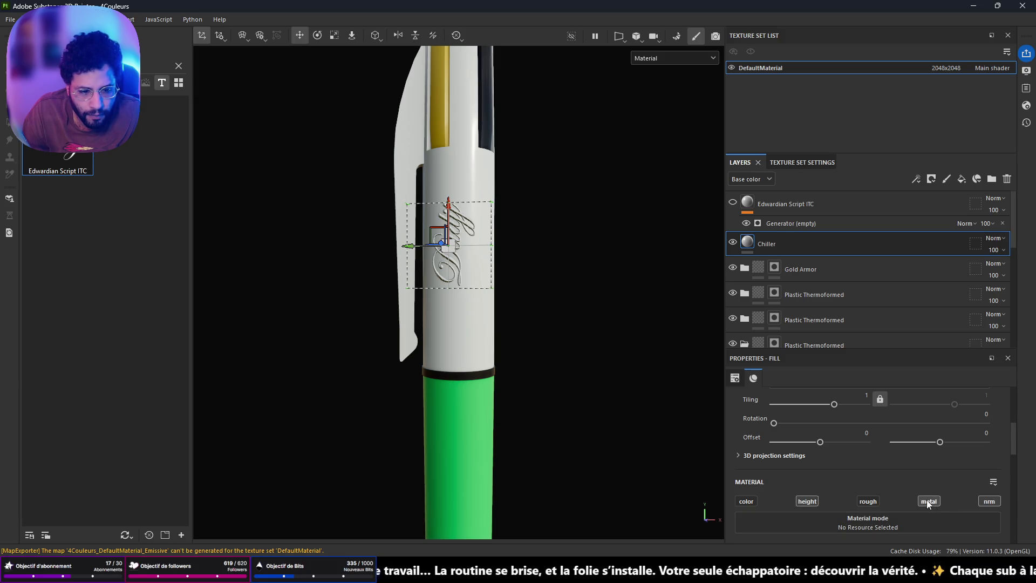
scroll(550, 247, "up", 5)
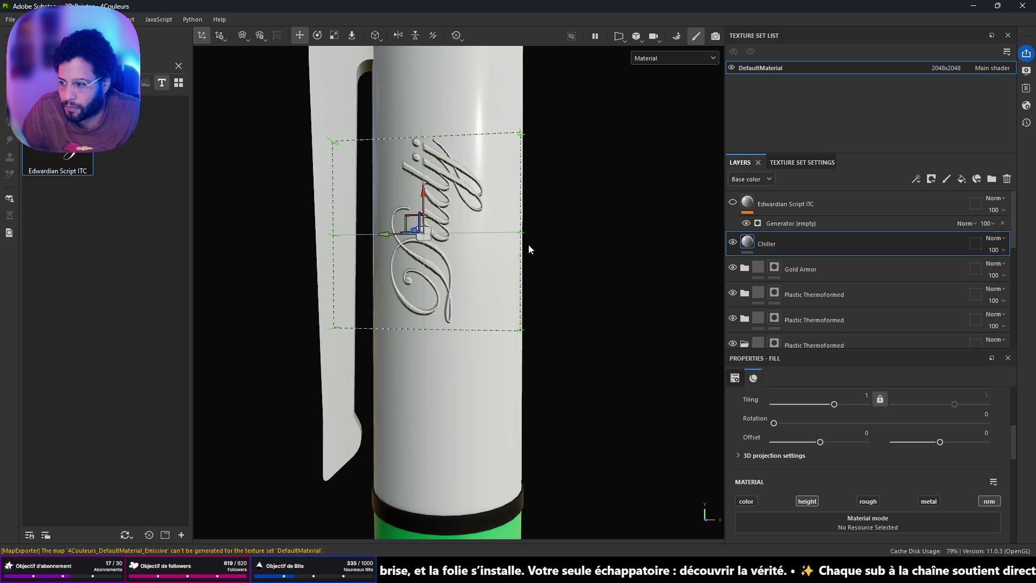
mouse_move(465, 258)
left_mouse_down("alt")
mouse_move(482, 254)
mouse_move(472, 181)
mouse_move(475, 216)
mouse_move(530, 297)
mouse_move(639, 283)
mouse_move(447, 248)
mouse_move(460, 238)
mouse_move(536, 328)
mouse_move(438, 295)
mouse_move(439, 220)
mouse_move(537, 195)
mouse_move(439, 199)
mouse_move(431, 213)
left_mouse_up("alt")
scroll(447, 248, "up", 5)
scroll(488, 119, "up", 5)
mouse_move(488, 95)
left_mouse_down("alt")
mouse_move(481, 393)
mouse_move(332, 208)
left_mouse_up("alt")
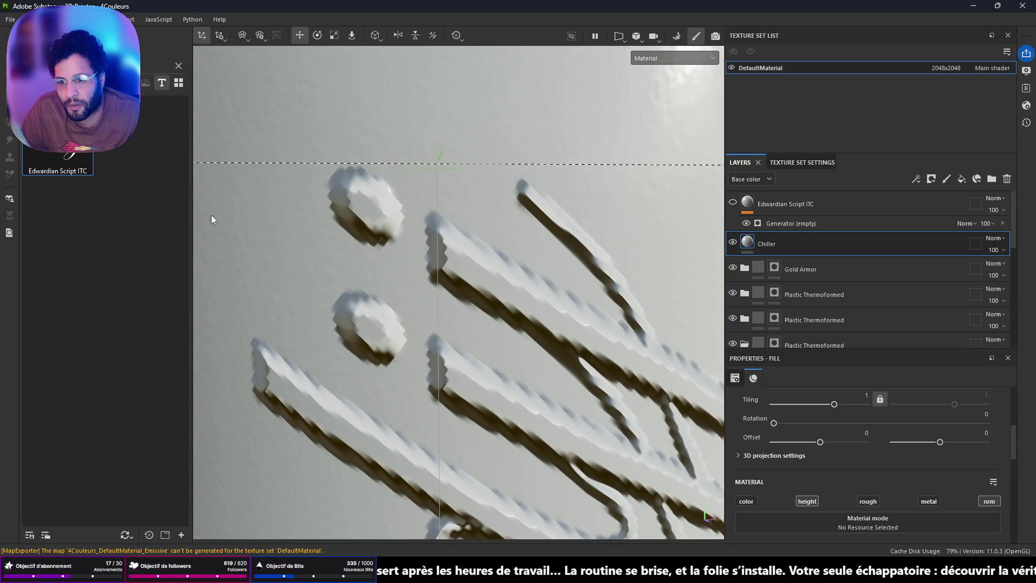
scroll(303, 192, "up", 3)
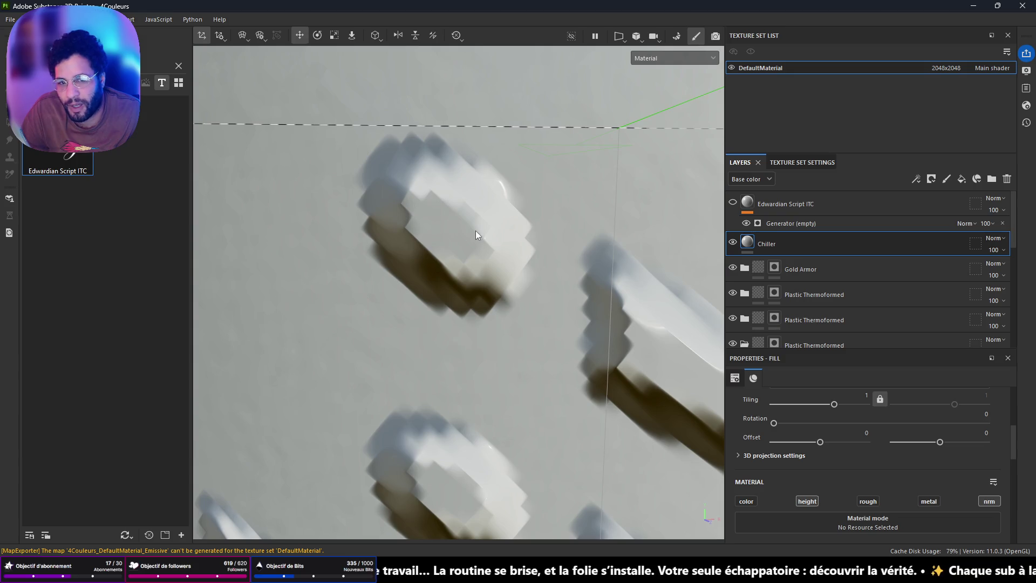
scroll(476, 234, "down", 10)
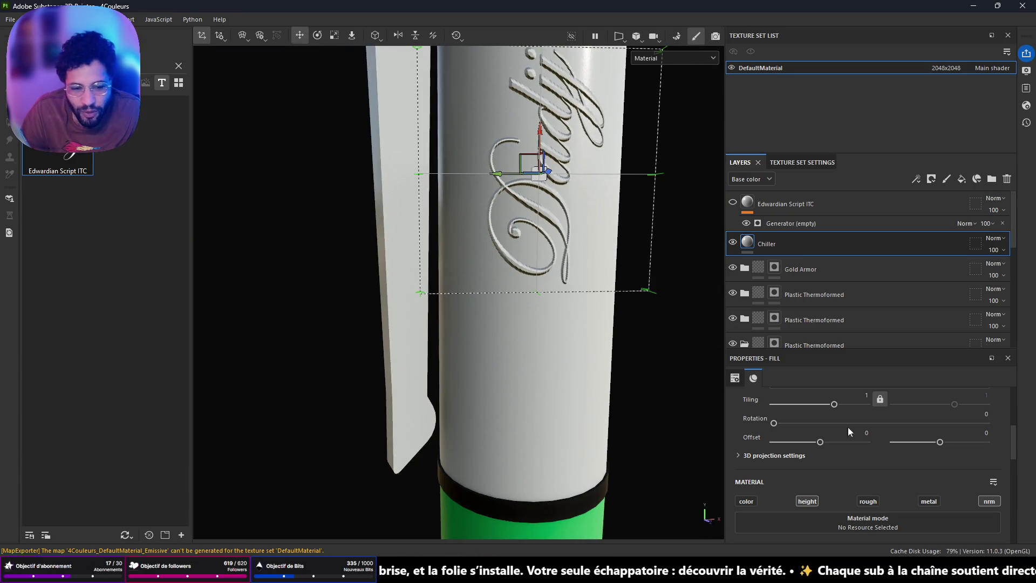
scroll(913, 439, "down", 3)
scroll(915, 438, "up", 3)
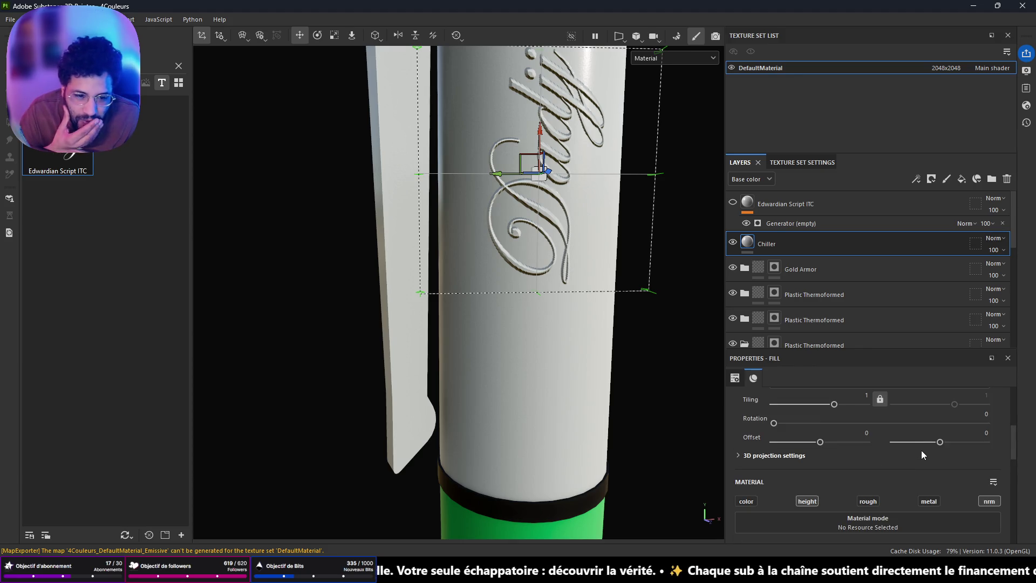
right_click(773, 245)
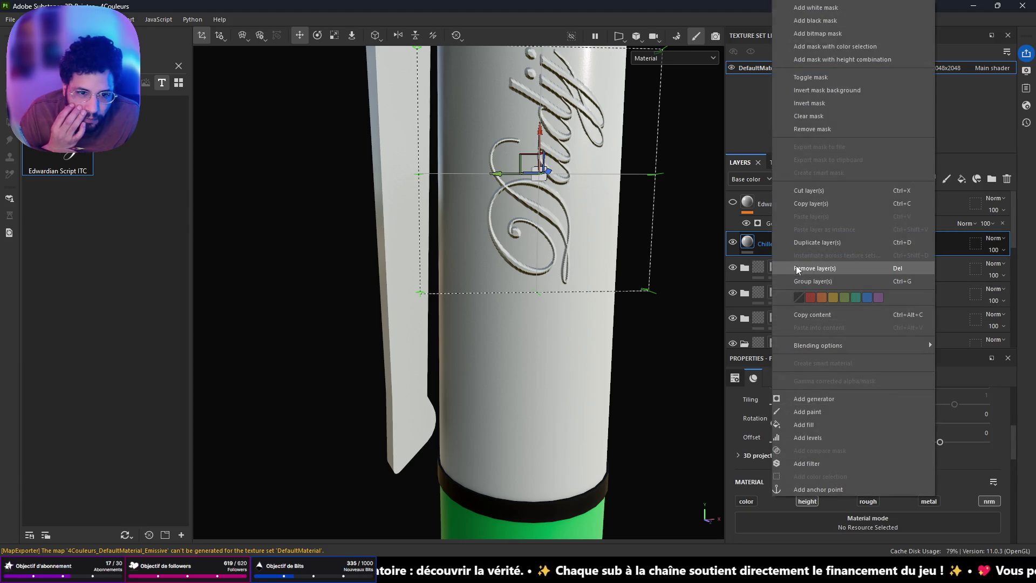
Step: Add a Paint effect to the Chiller layer, toggle its material colour channel, and open the material picker
left_click(808, 412)
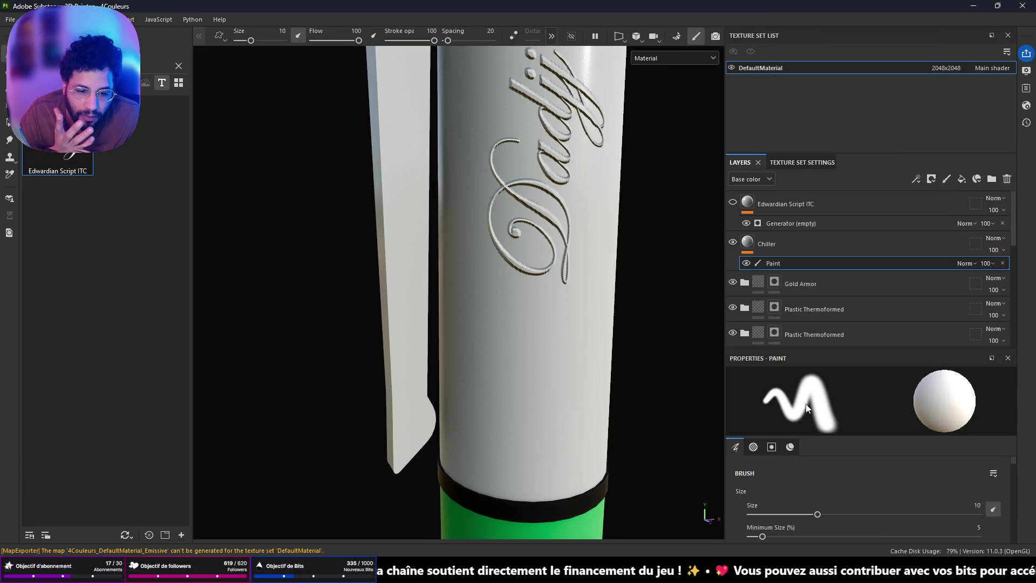
scroll(854, 477, "down", 2)
scroll(855, 477, "down", 5)
scroll(852, 480, "down", 5)
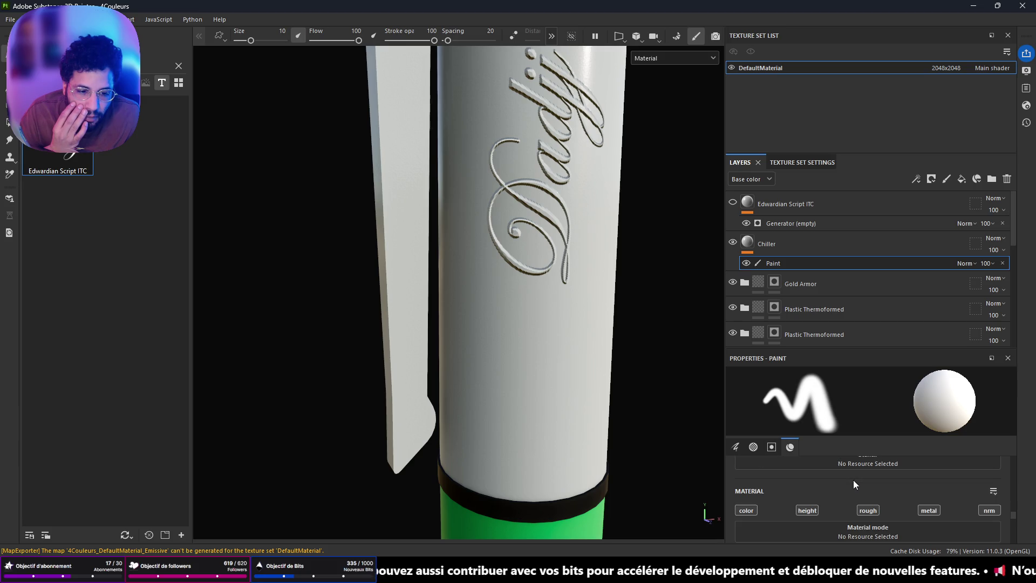
left_click(753, 509)
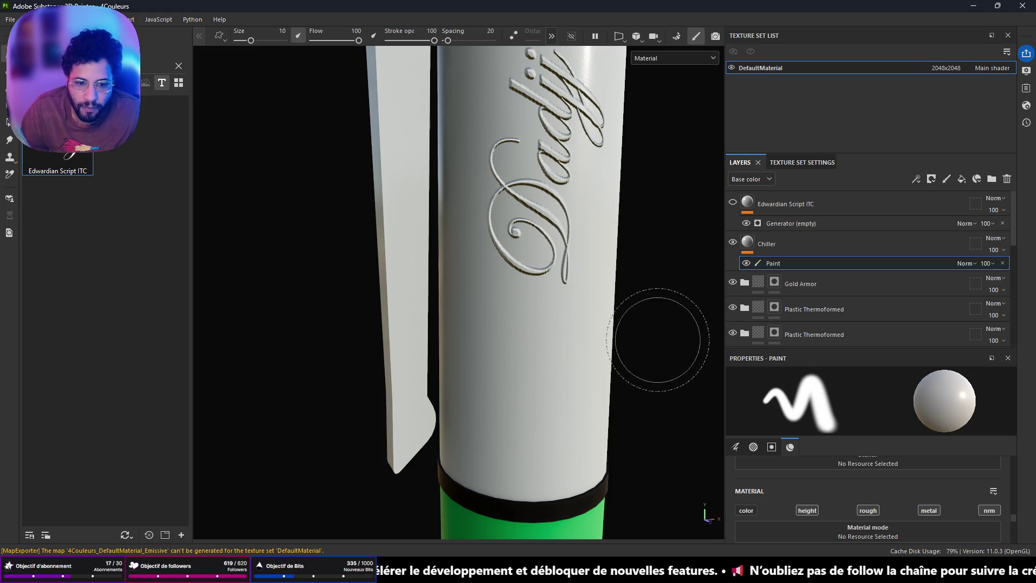
scroll(928, 501, "down", 3)
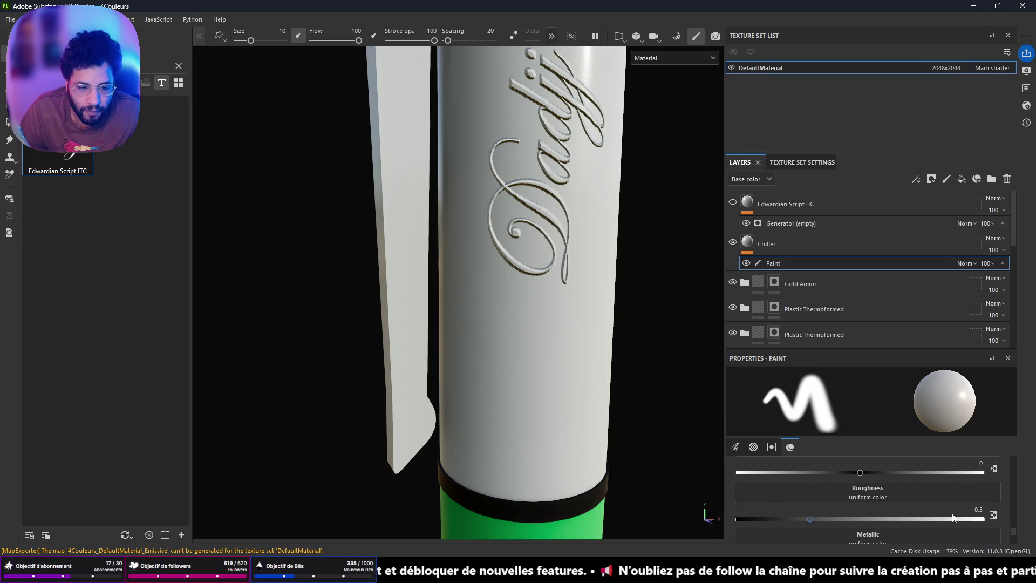
scroll(953, 518, "up", 2)
scroll(947, 510, "up", 2)
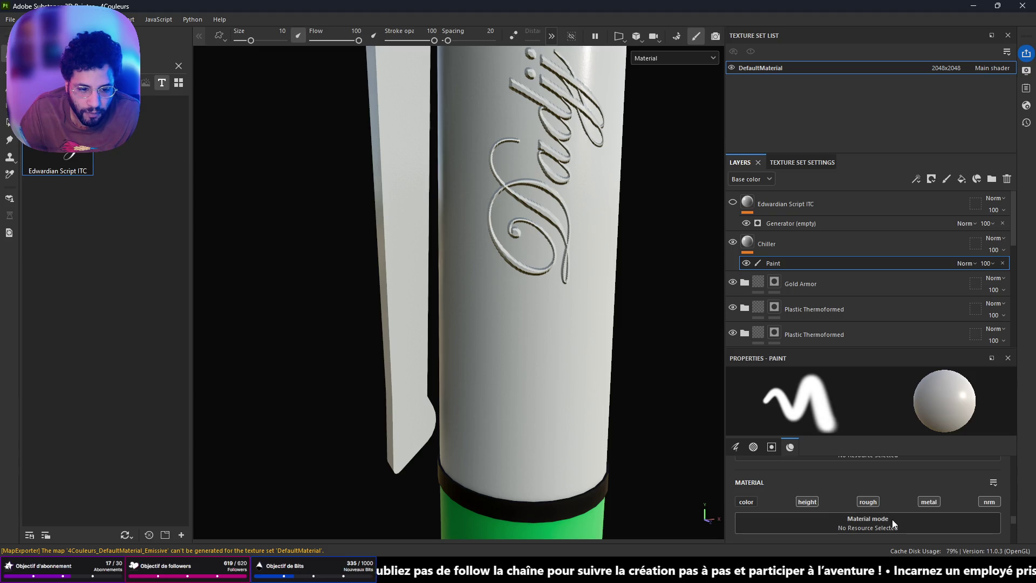
left_click(892, 521)
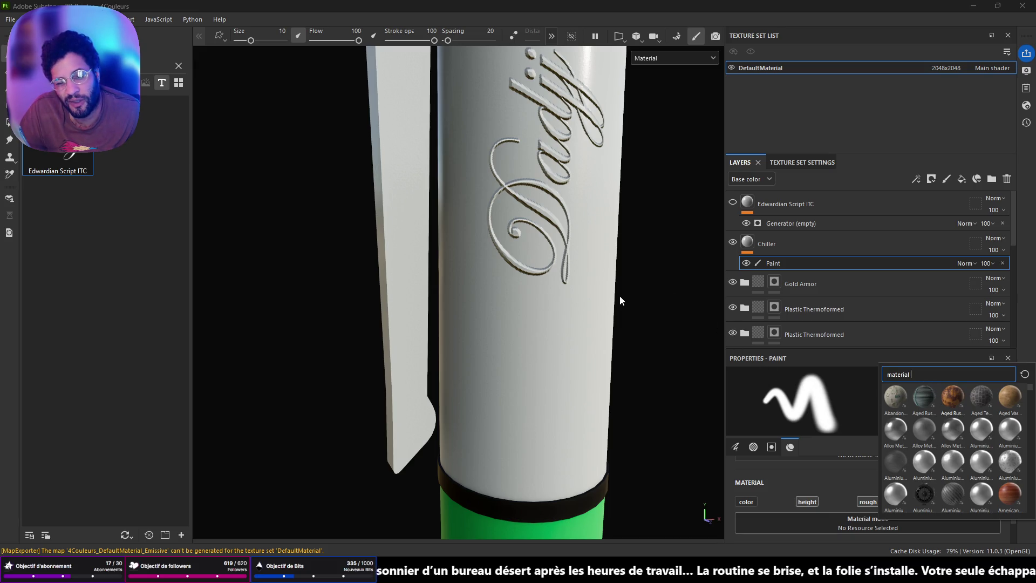
Step: Load Aged Rusty Industrial Fence as the paint material
left_click(952, 396)
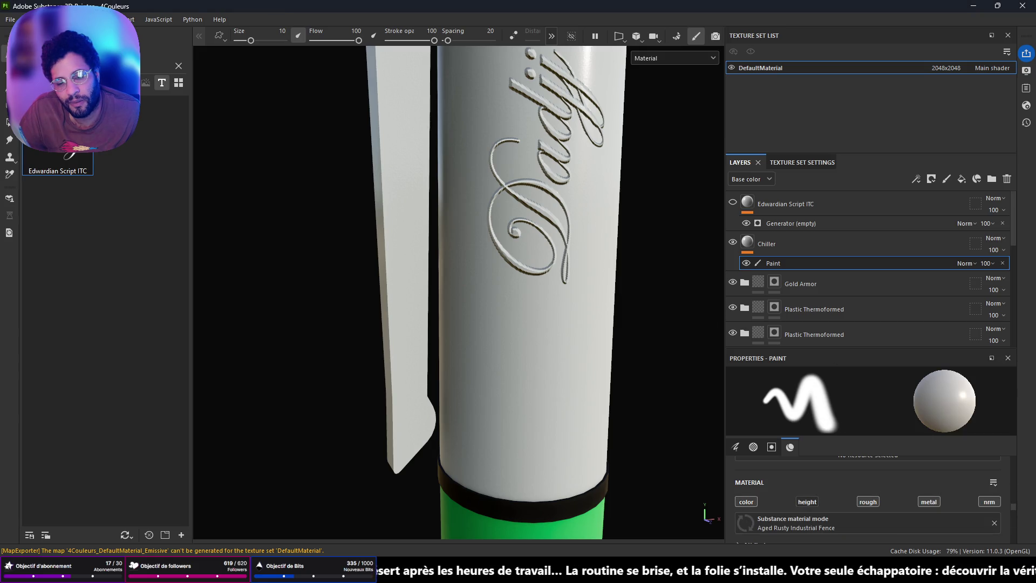
scroll(621, 273, "down", 3)
left_click_drag(604, 263, 626, 265, "alt")
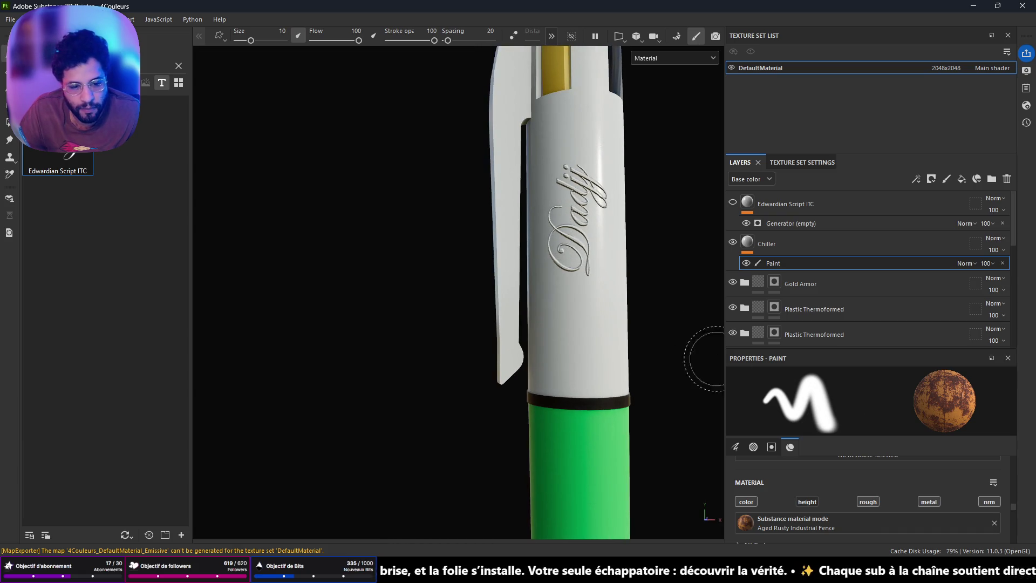
scroll(702, 324, "up", 8)
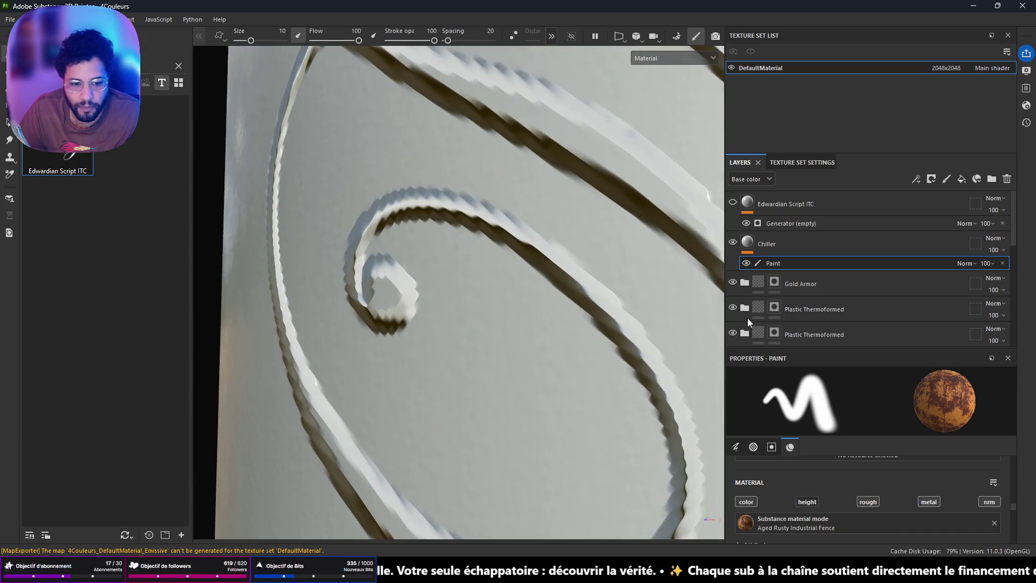
scroll(818, 483, "up", 10)
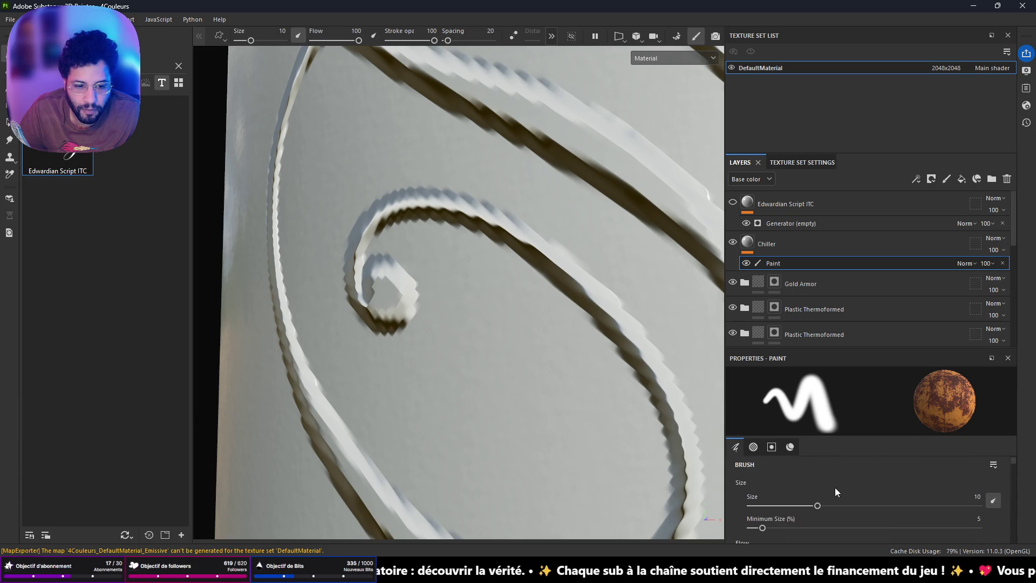
Step: Paint thin rust lines into the engraved grooves at brush size 0.1, then a larger patch at 0.88
left_click_drag(817, 505, 749, 508)
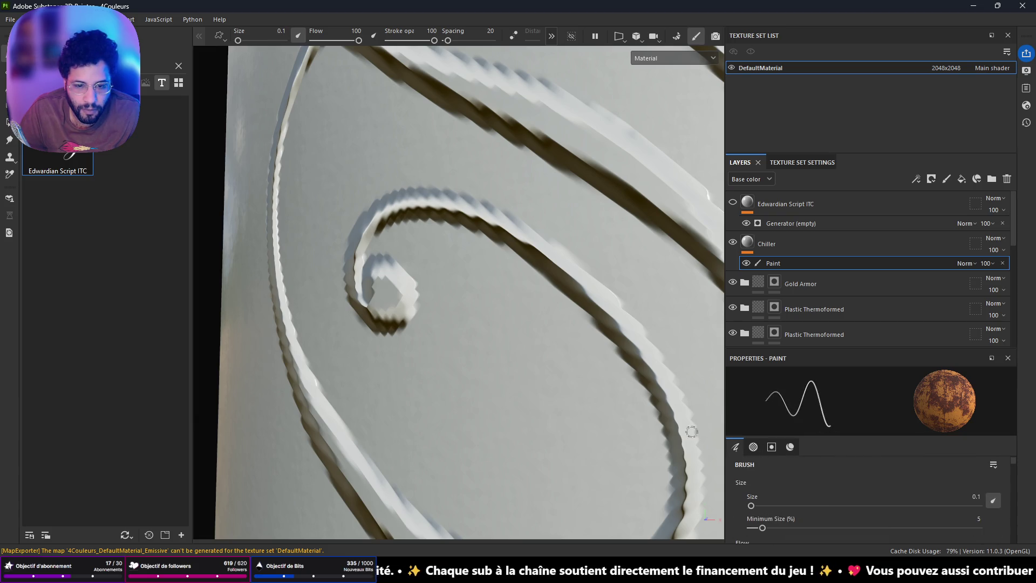
left_click(596, 287)
mouse_move(596, 287)
left_mouse_down()
mouse_move(511, 224)
mouse_move(466, 217)
left_mouse_up()
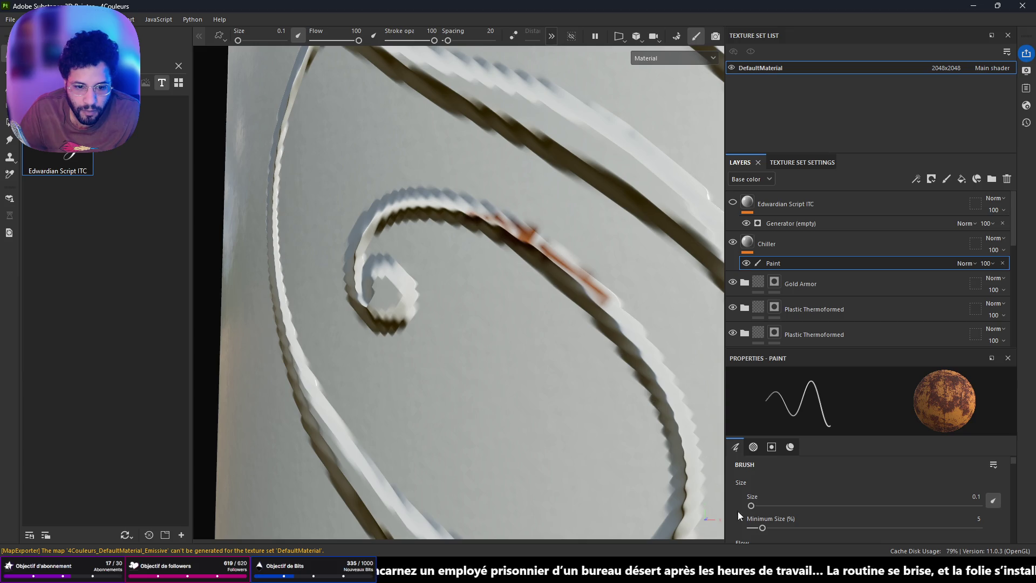
left_click_drag(755, 505, 766, 505)
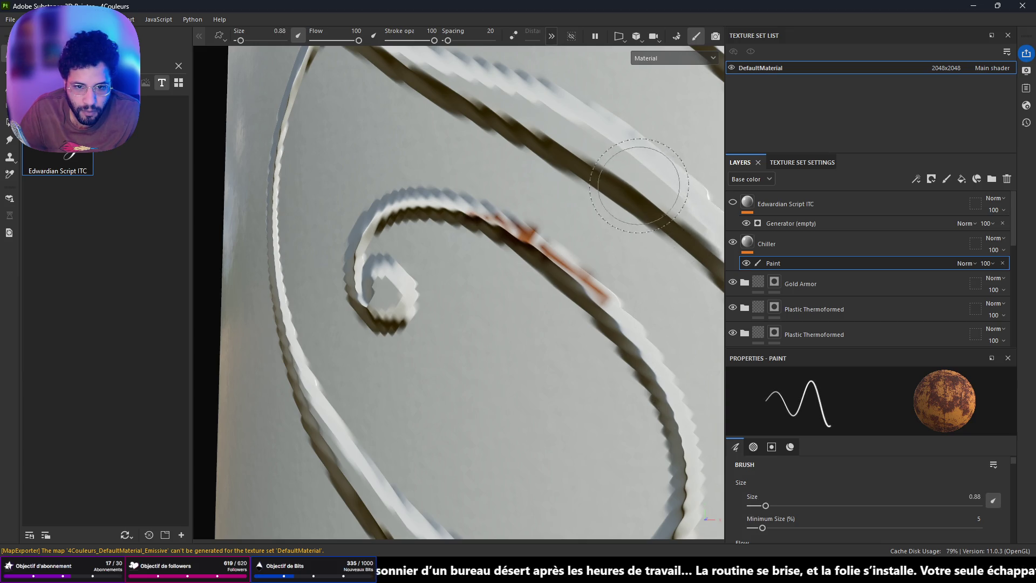
mouse_move(631, 161)
left_mouse_down()
mouse_move(591, 119)
mouse_move(493, 233)
mouse_move(597, 282)
mouse_move(620, 259)
mouse_move(641, 279)
left_mouse_up()
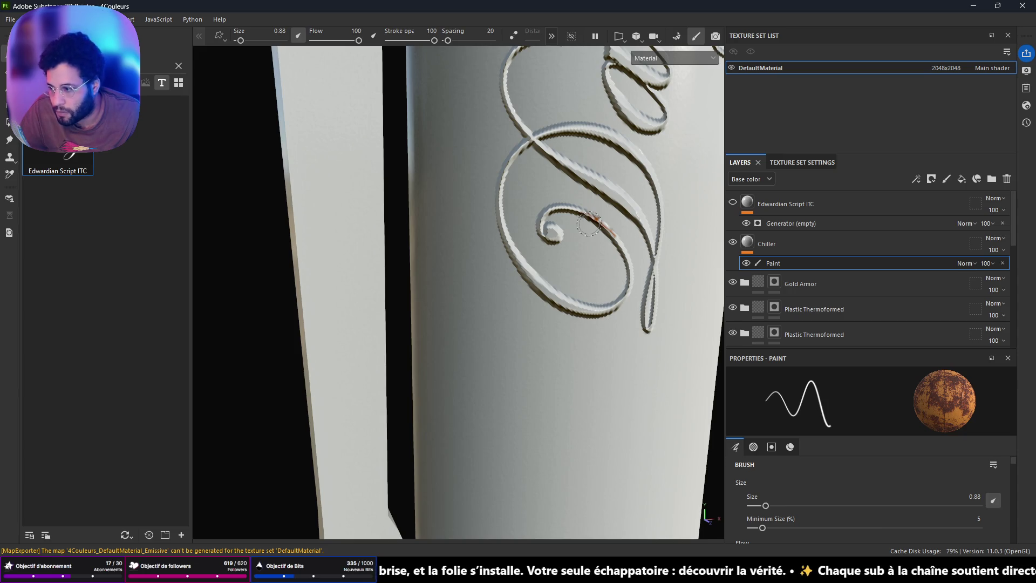
scroll(588, 224, "up", 2)
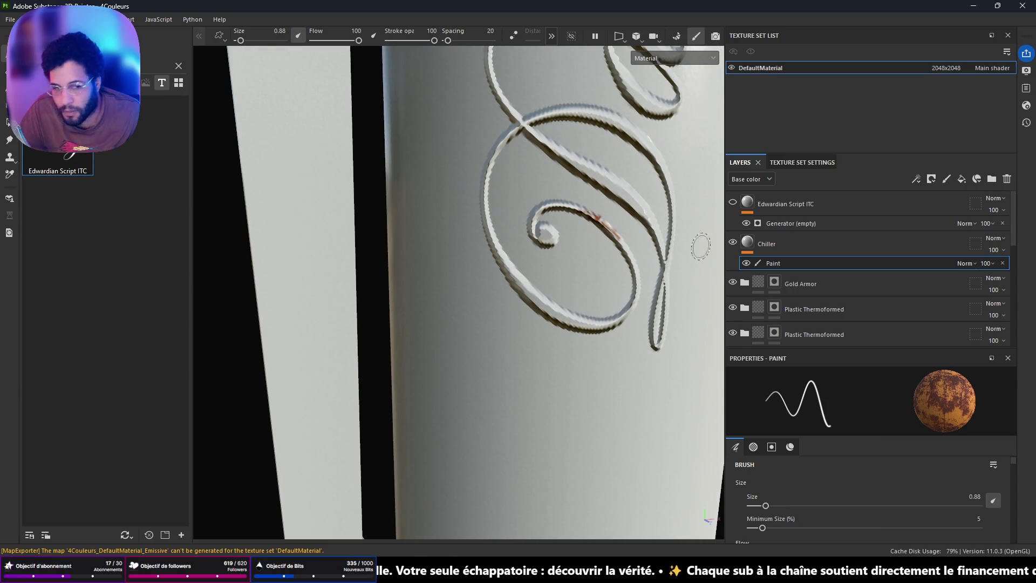
scroll(659, 240, "down", 5)
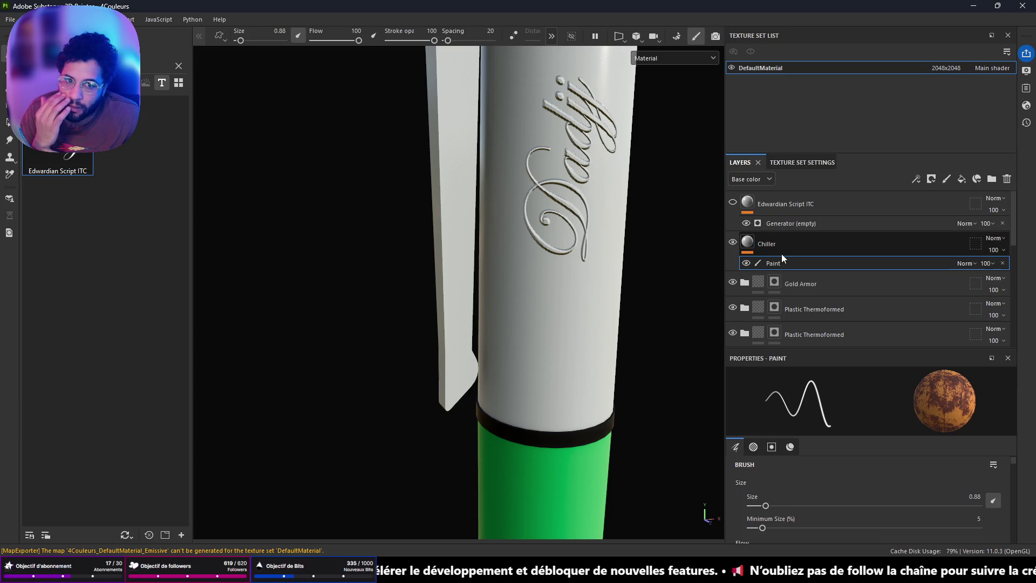
scroll(525, 200, "up", 5)
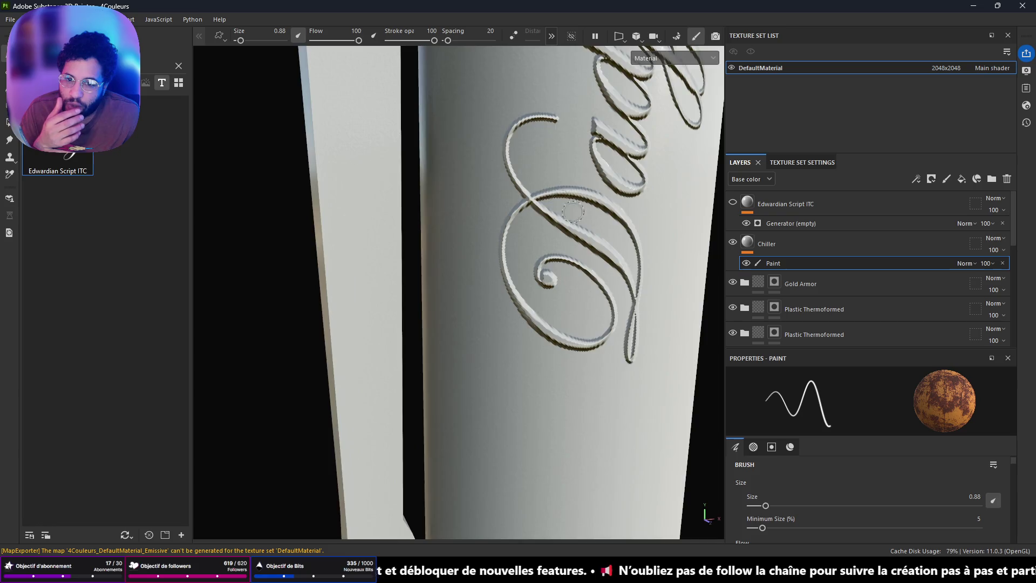
mouse_move(553, 232)
left_mouse_down("alt")
mouse_move(648, 189)
mouse_move(664, 200)
mouse_move(659, 211)
left_mouse_up("alt")
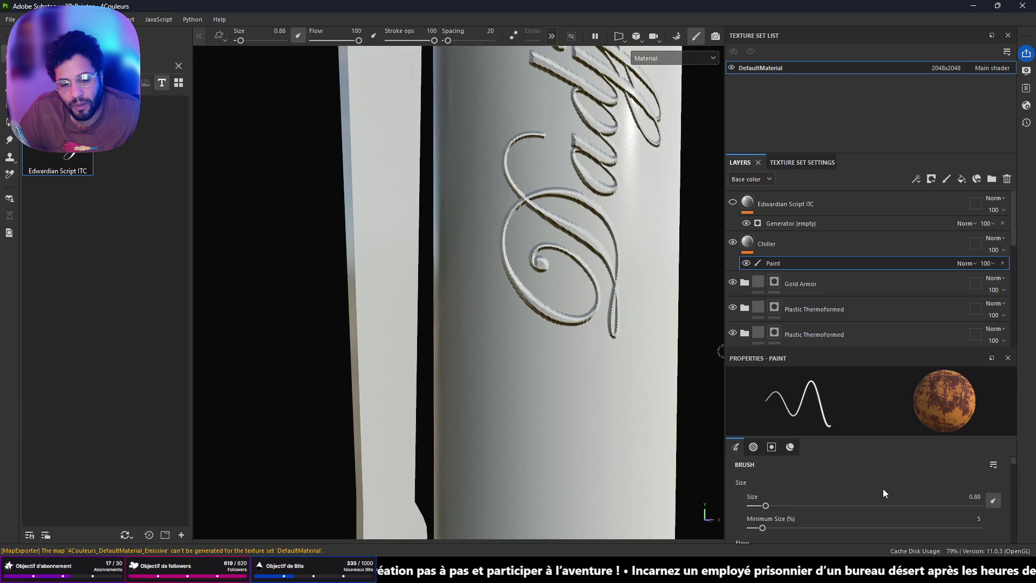
scroll(855, 482, "up", 1)
scroll(901, 518, "down", 5)
scroll(889, 510, "up", 5)
scroll(879, 500, "down", 10)
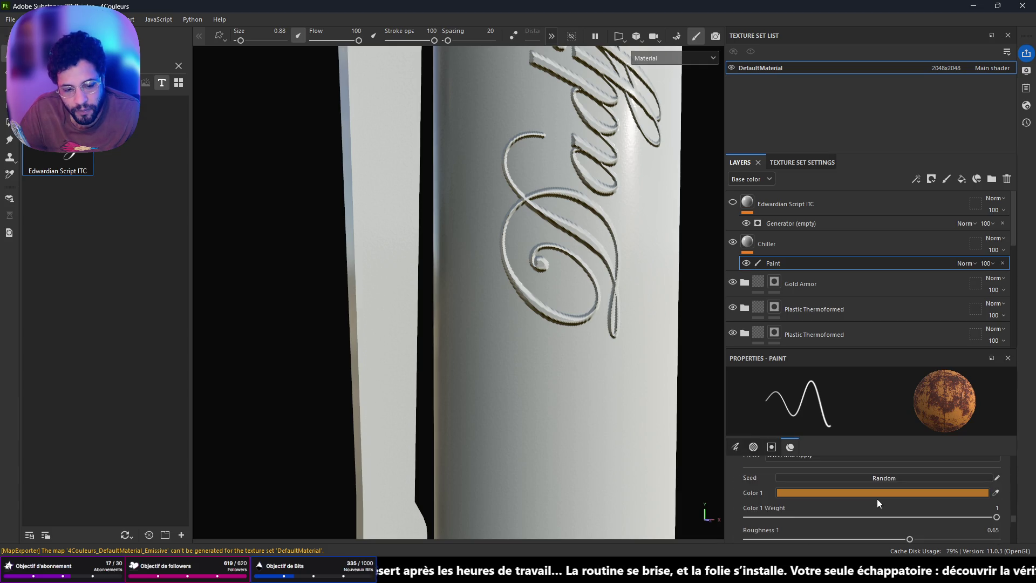
scroll(877, 498, "up", 1)
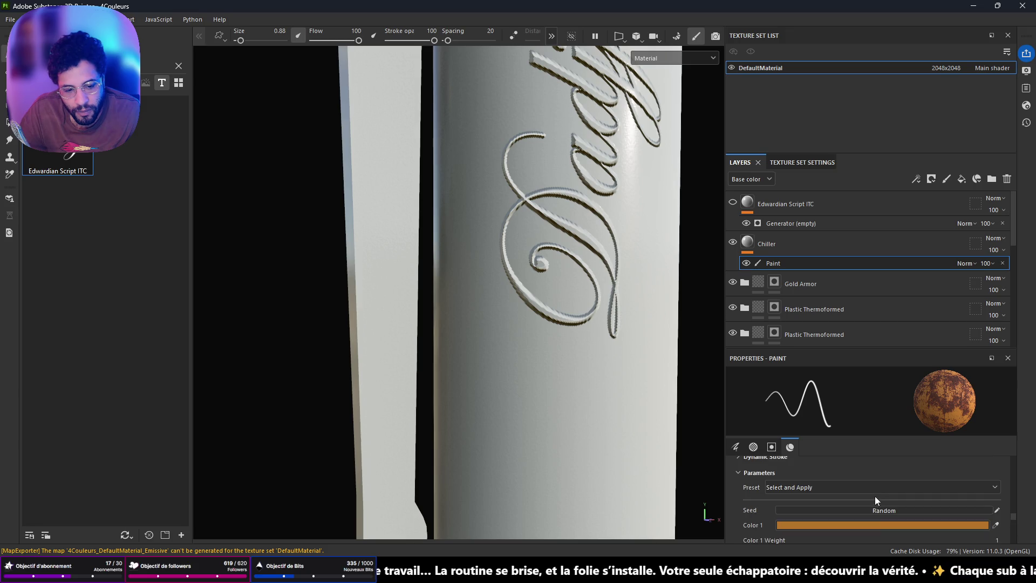
scroll(870, 494, "up", 2)
scroll(869, 494, "down", 2)
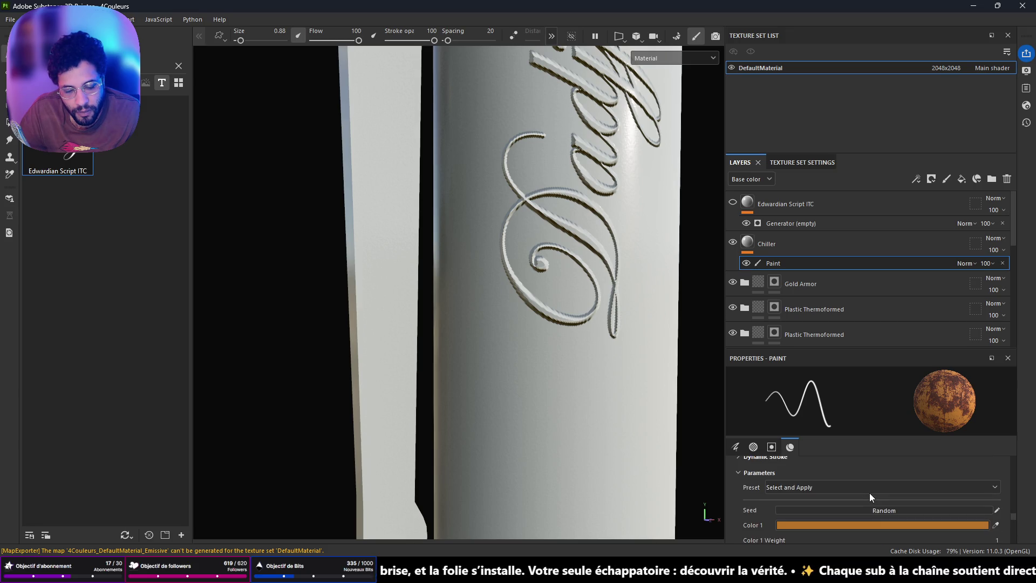
scroll(869, 491, "up", 5)
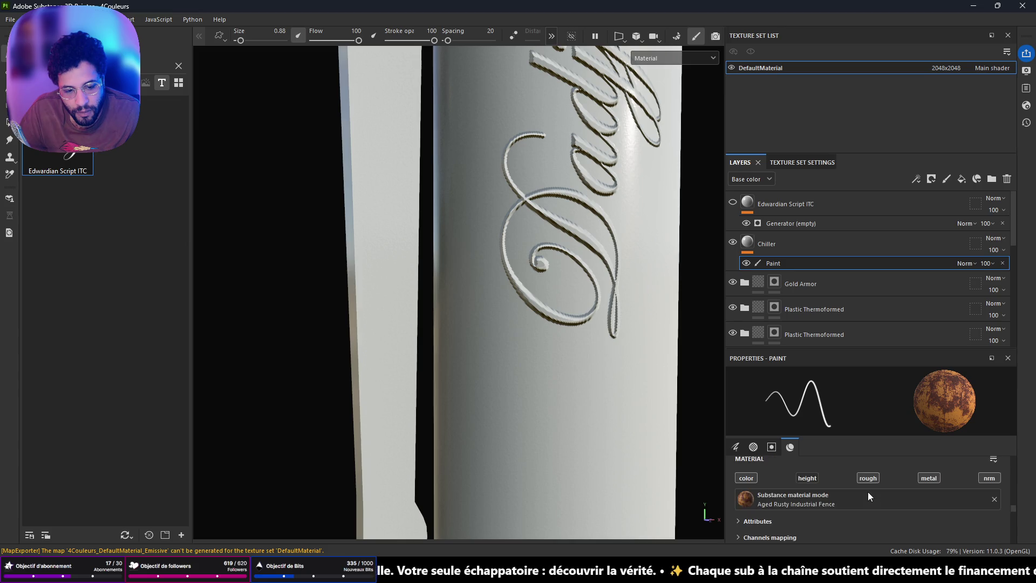
left_click(869, 496)
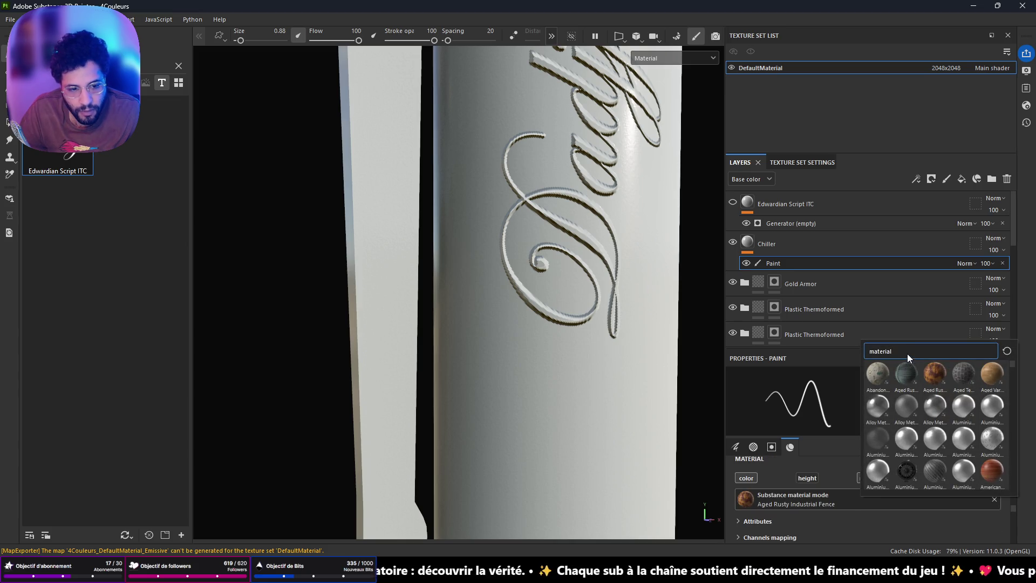
type("color")
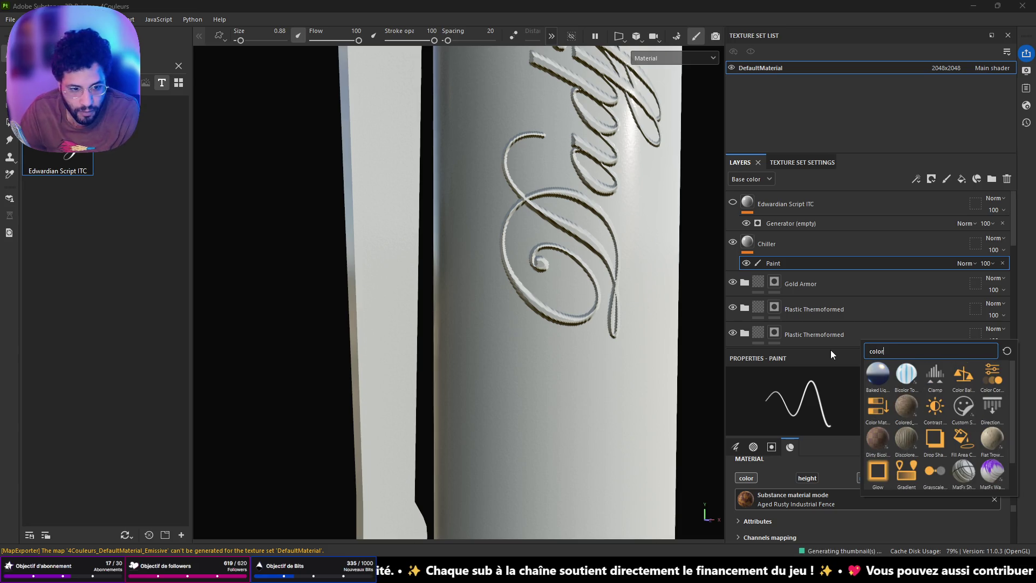
scroll(931, 438, "down", 1)
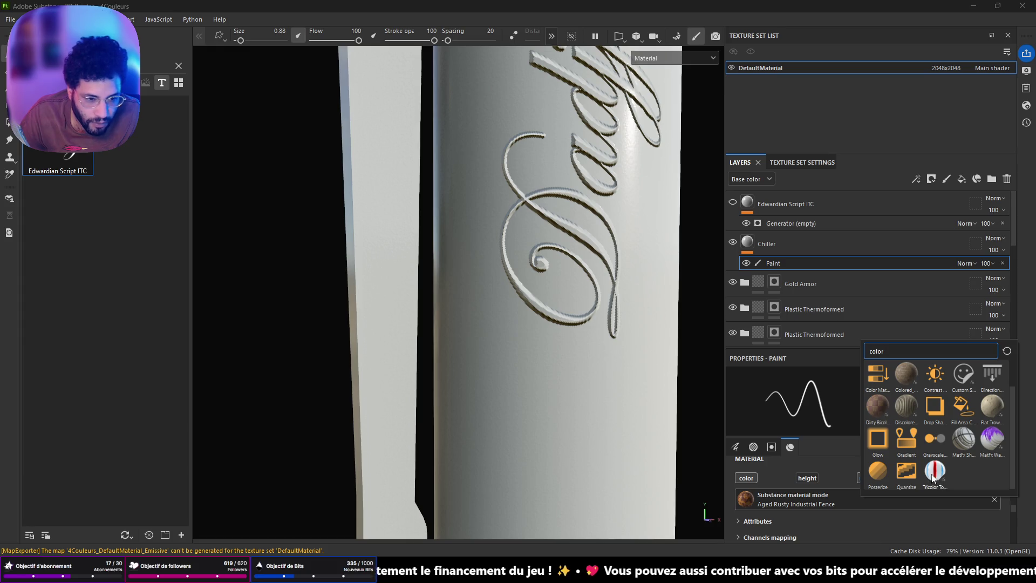
mouse_move(935, 474)
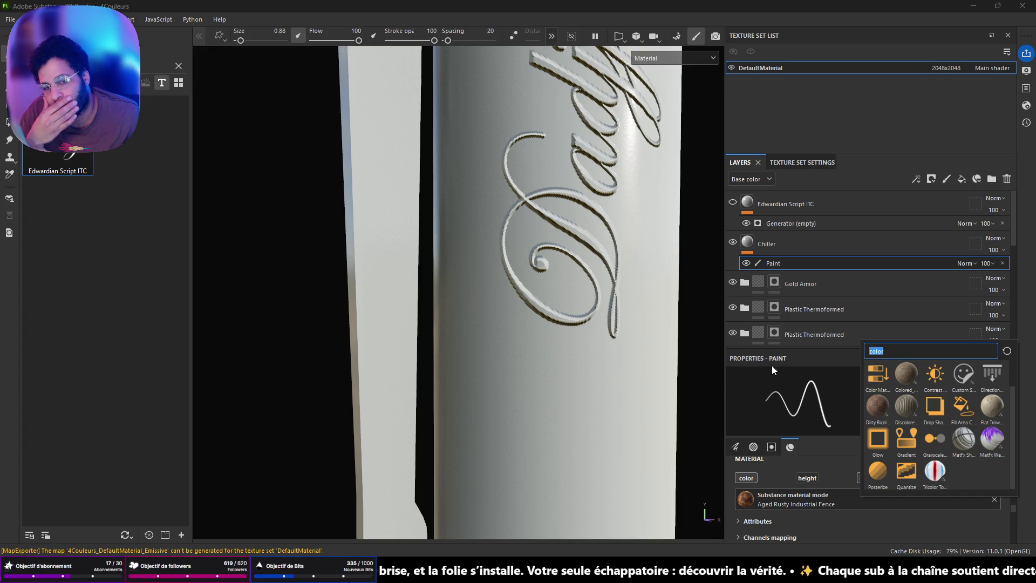
left_click(814, 464)
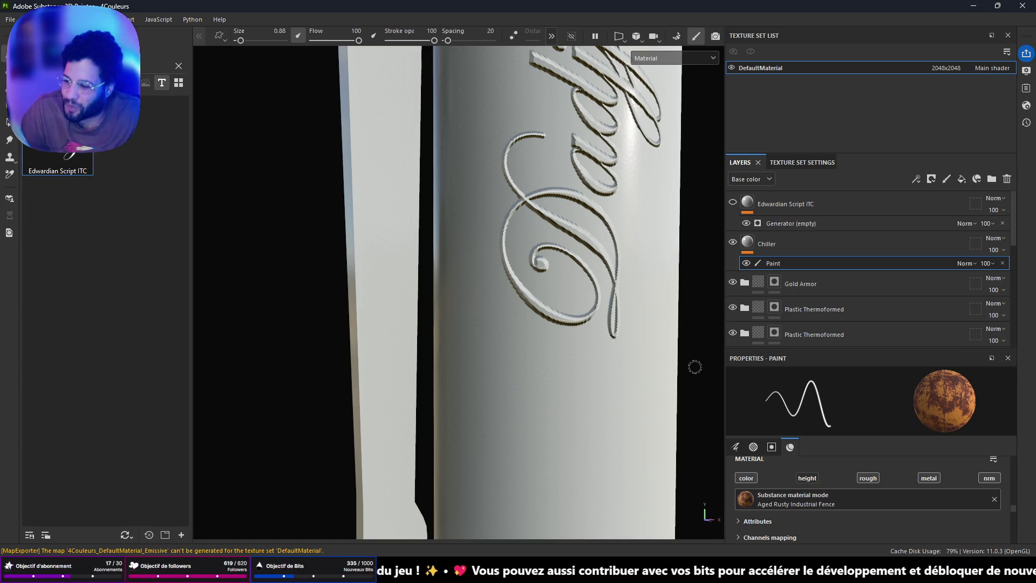
left_click(781, 211)
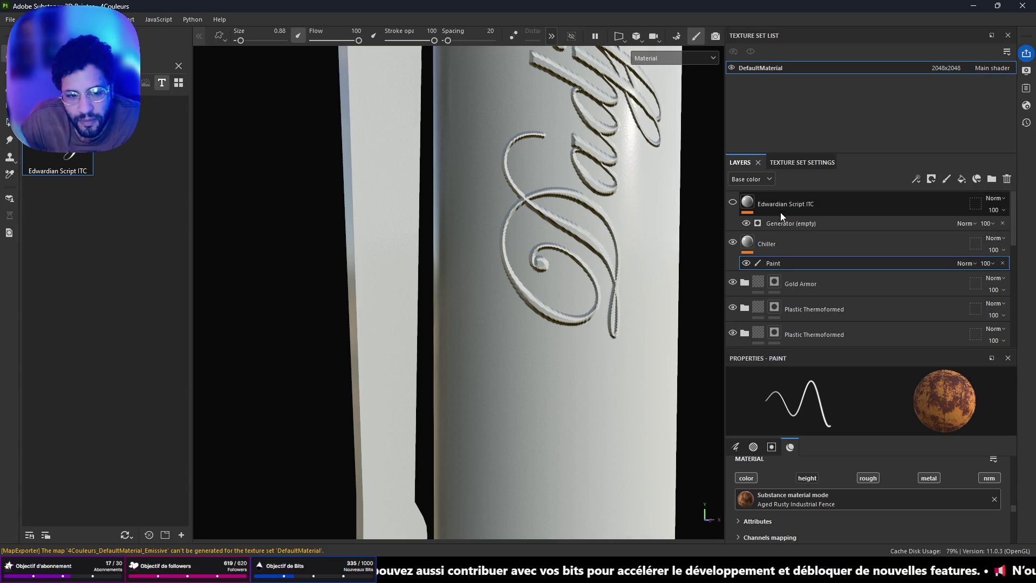
Step: Delete the old Edwardian Script ITC layer and the rust Paint effect under Chiller
key("Delete")
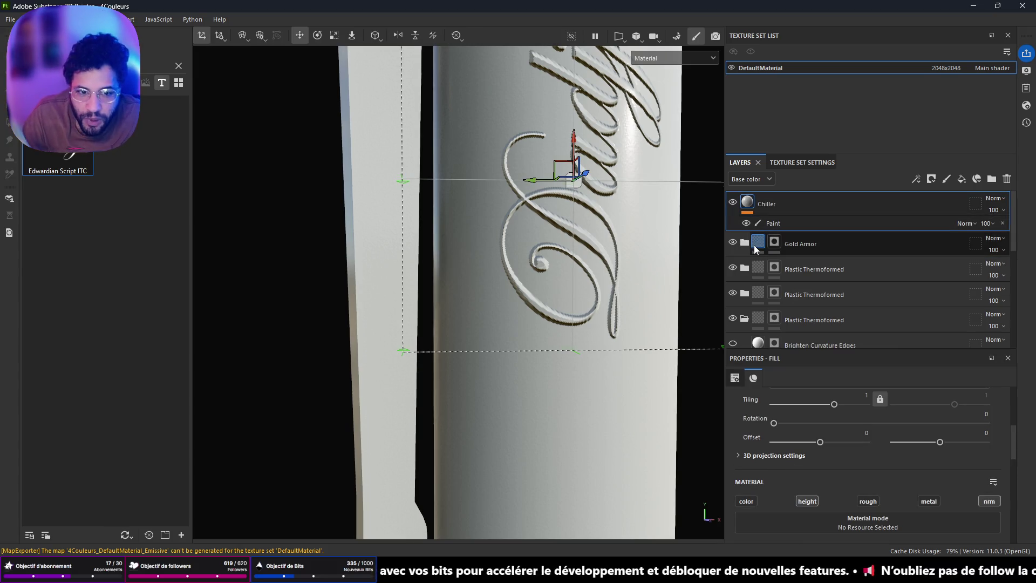
left_click_drag(603, 182, 685, 264, "alt")
left_click(792, 225)
key("Delete")
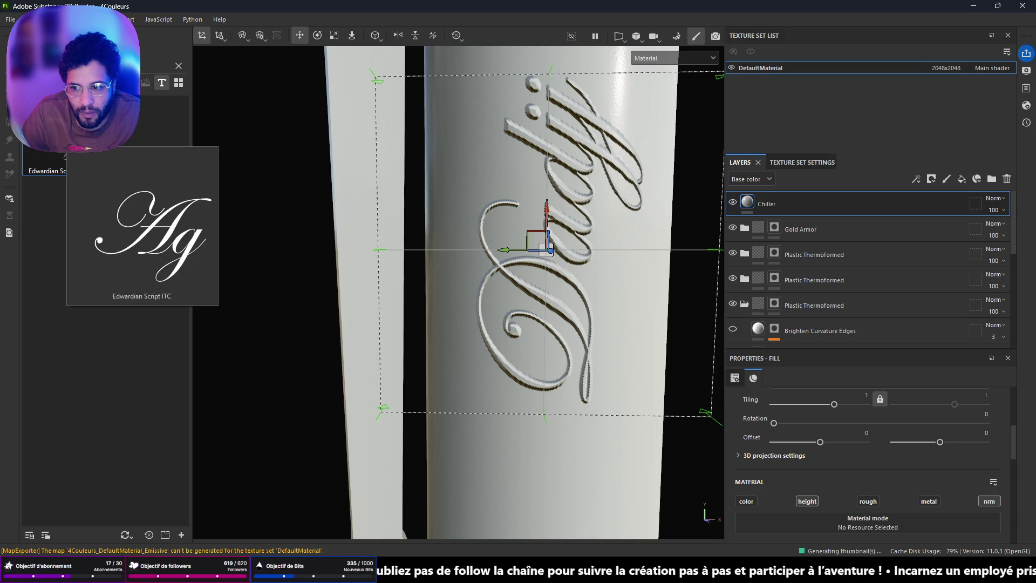
Step: Drop the Edwardian Script ITC font onto the pen barrel to create a new text layer
left_click_drag(58, 156, 469, 222)
mouse_move(534, 233)
left_mouse_down()
mouse_move(552, 241)
mouse_move(767, 203)
left_mouse_up()
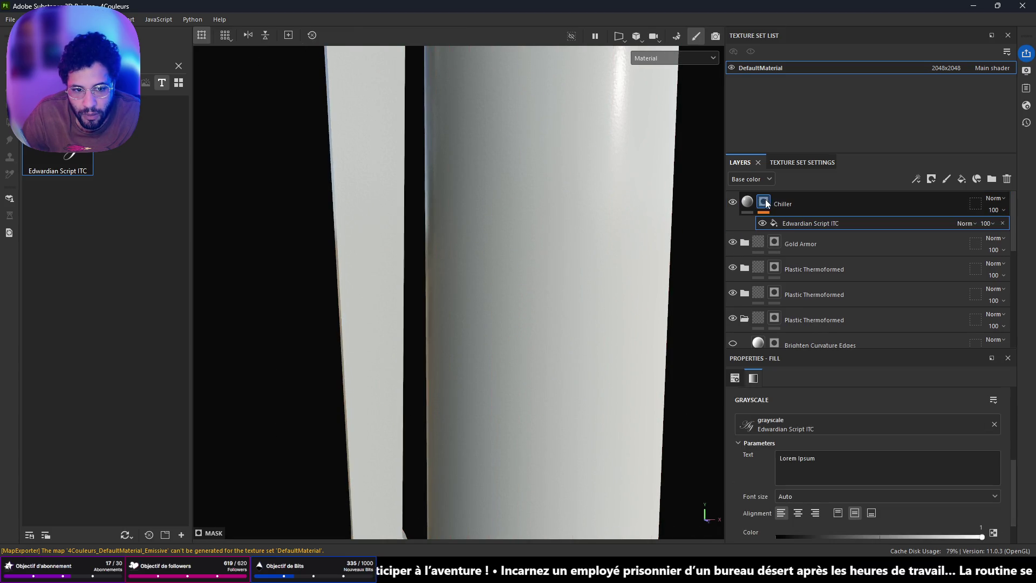
mouse_move(507, 231)
left_mouse_down("alt")
mouse_move(595, 185)
mouse_move(528, 216)
mouse_move(530, 241)
left_mouse_up("alt")
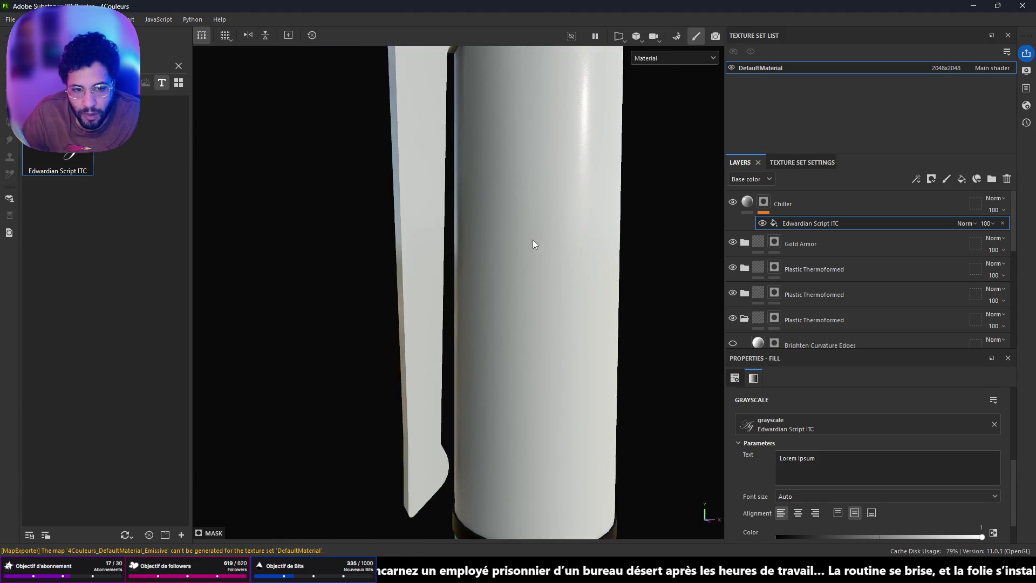
scroll(300, 175, "up", 1)
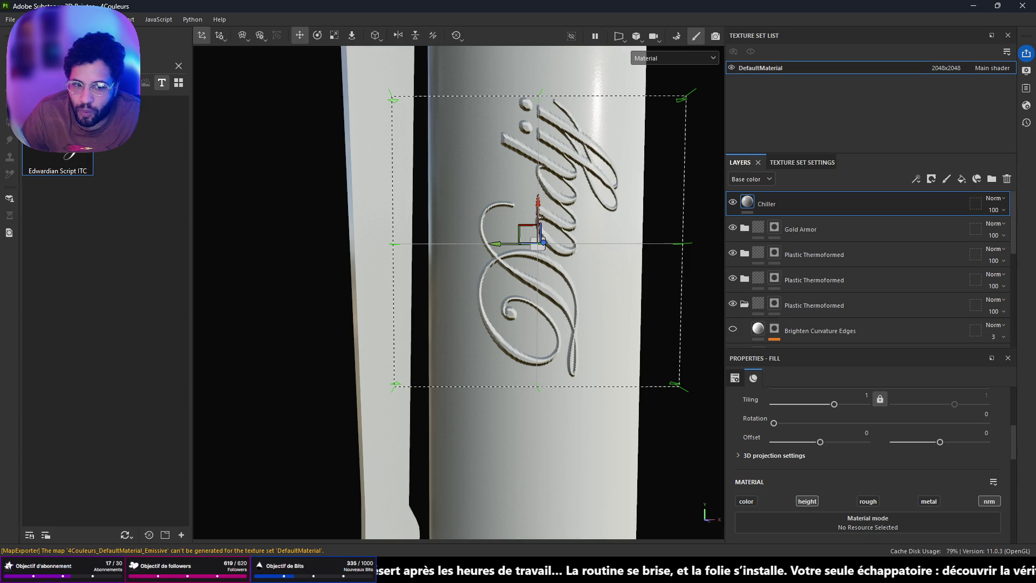
left_click_drag(57, 156, 526, 233)
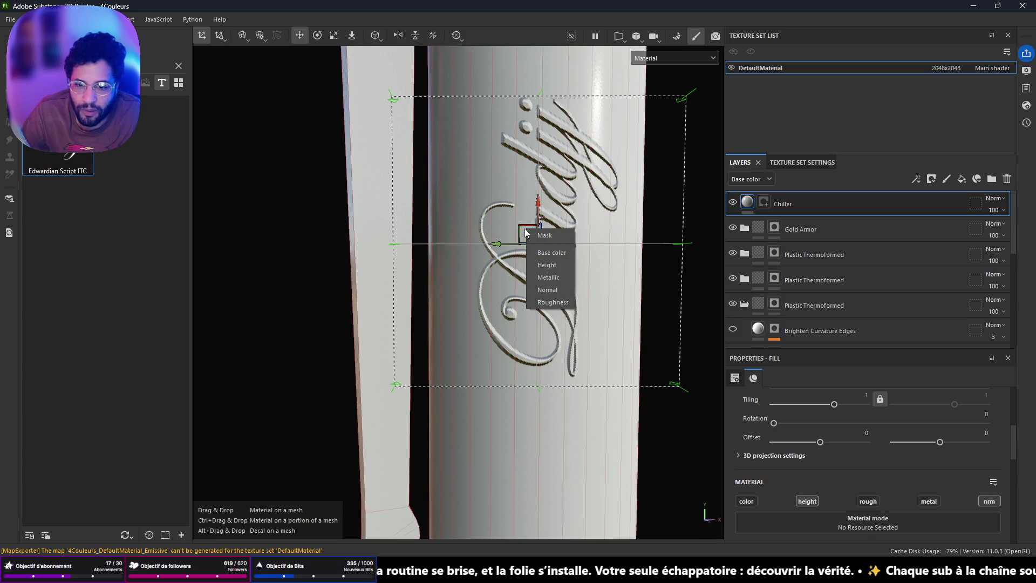
left_click(548, 256)
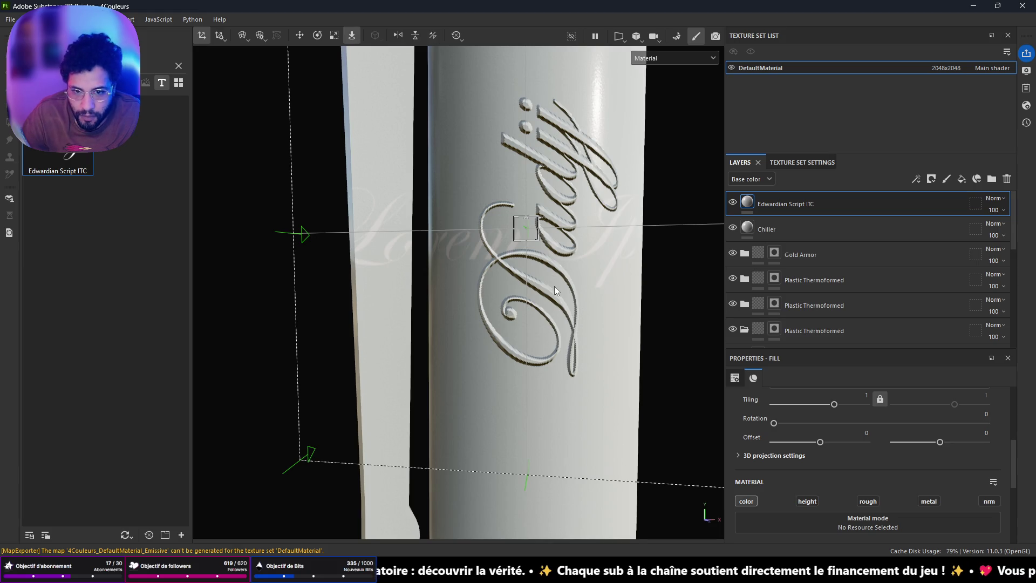
Step: Rotate the new text projection around its centre with the rotate gizmo (E)
scroll(554, 286, "down", 1)
scroll(790, 400, "down", 2)
scroll(863, 436, "up", 3)
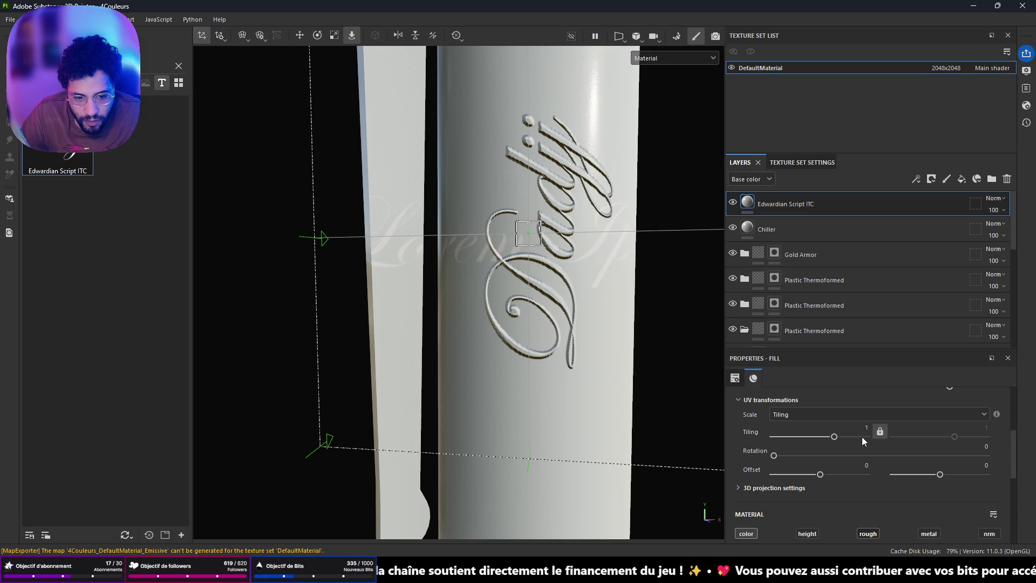
scroll(819, 444, "up", 3)
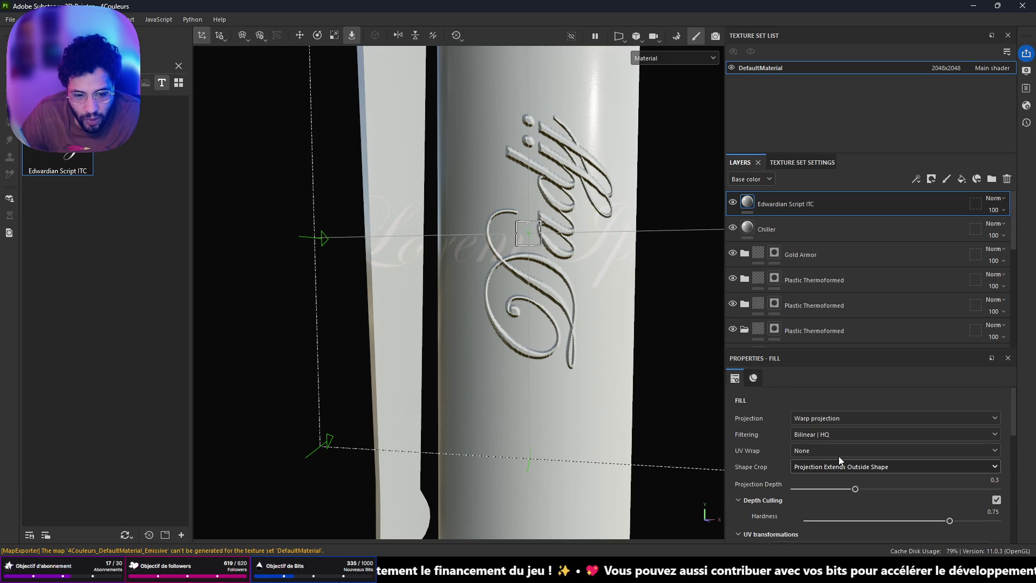
scroll(839, 456, "down", 3)
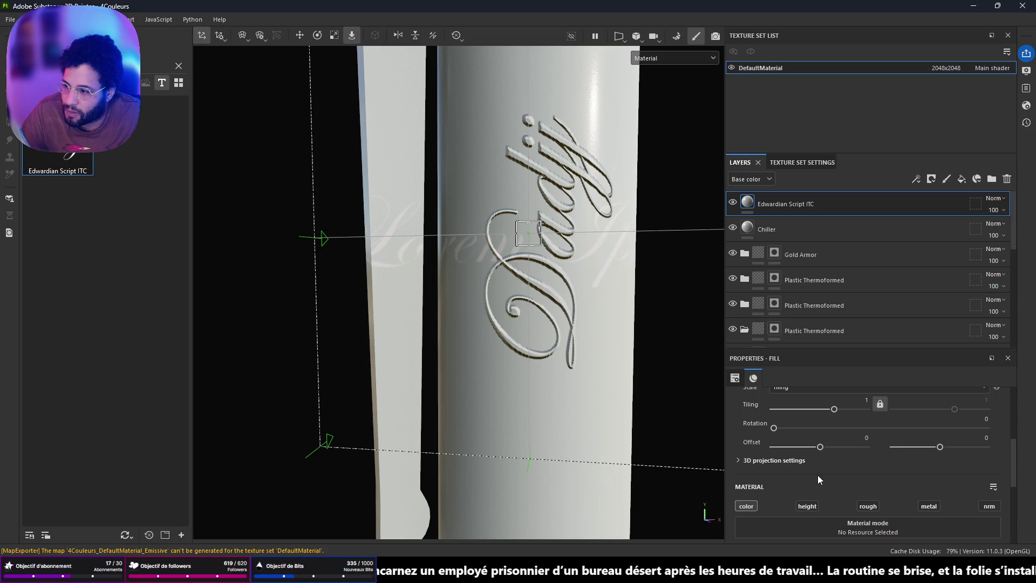
key("e")
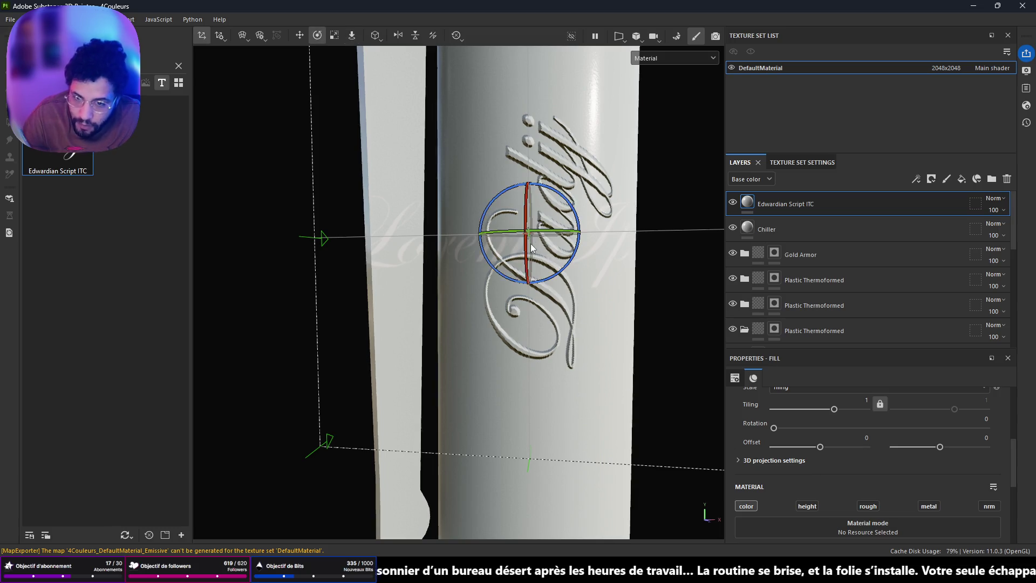
mouse_move(528, 184)
left_mouse_down()
mouse_move(538, 177)
mouse_move(511, 159)
left_mouse_up()
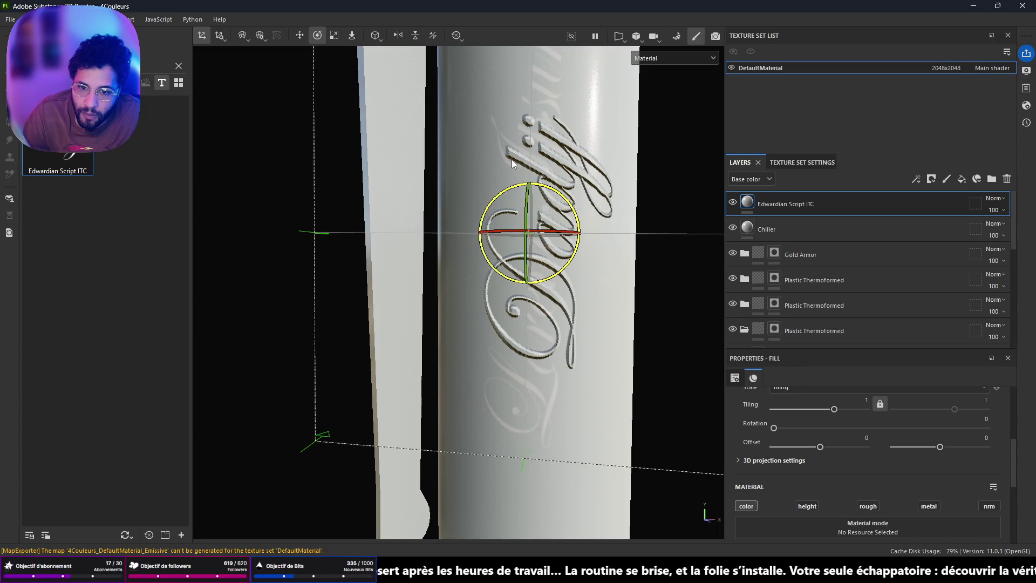
Step: Change the Text parameter to 'Dadjj' and switch the projection to the scale gizmo (R)
scroll(881, 481, "down", 3)
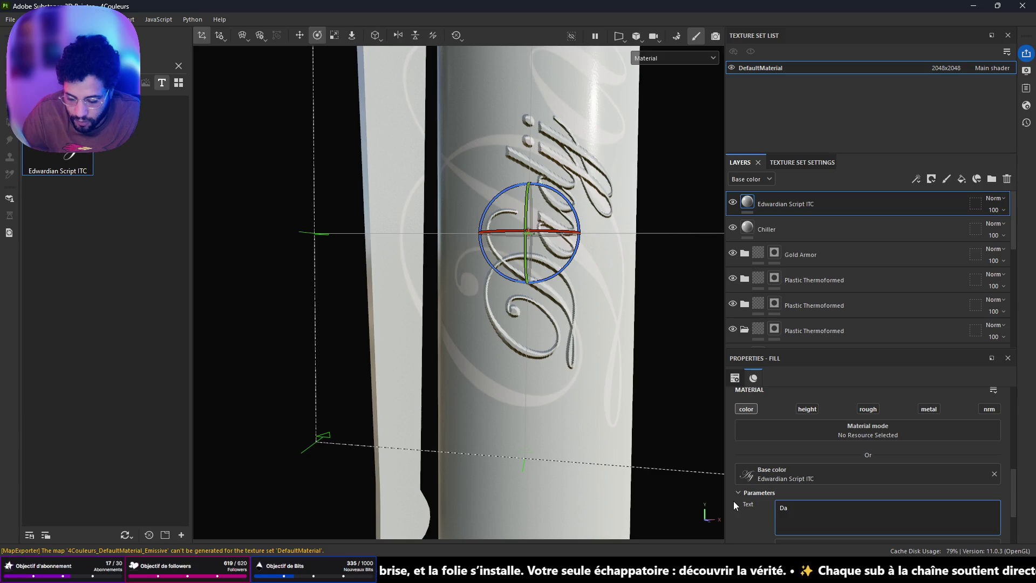
type("djj")
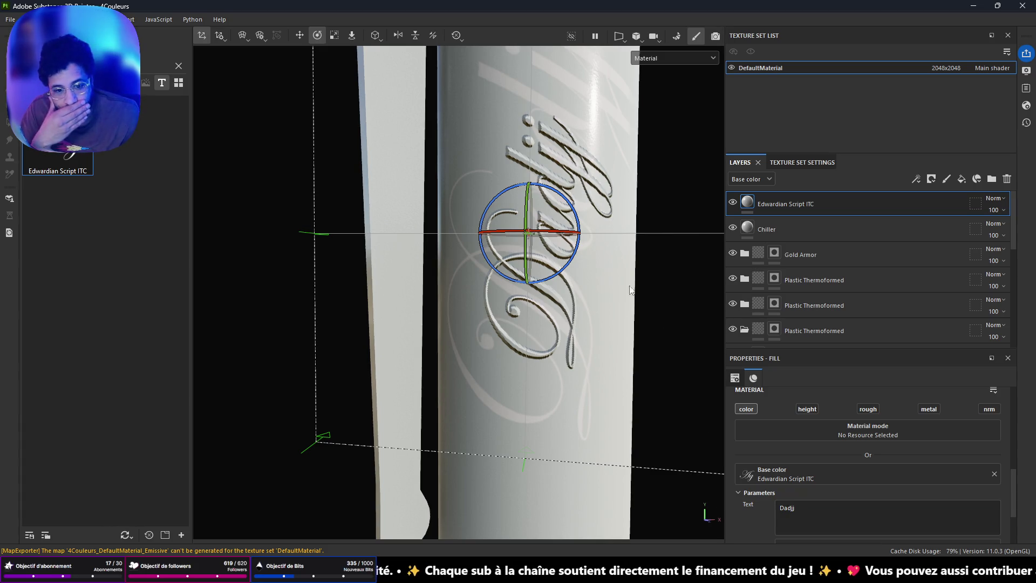
left_click(735, 380)
left_click(748, 379)
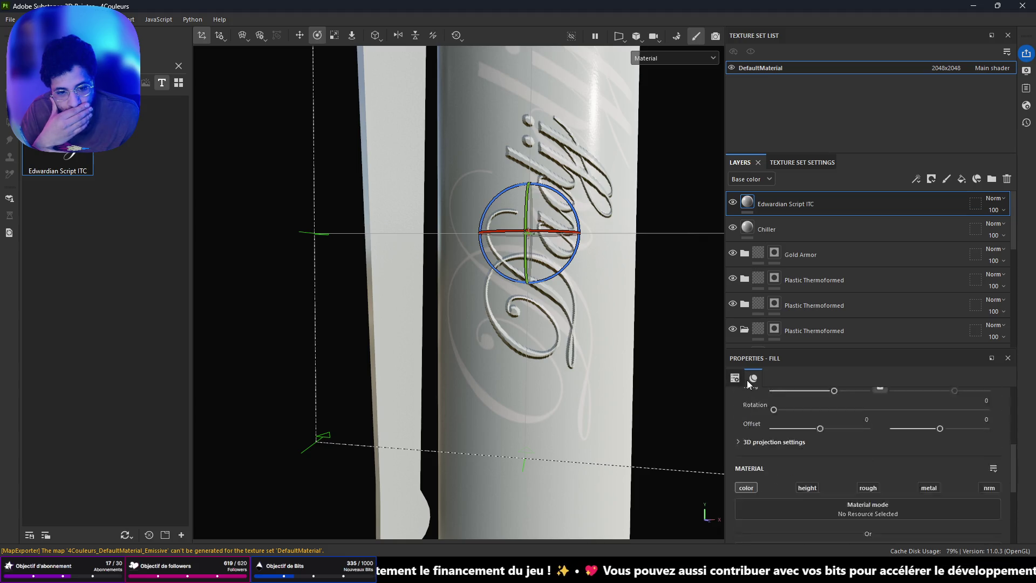
scroll(500, 209, "down", 5)
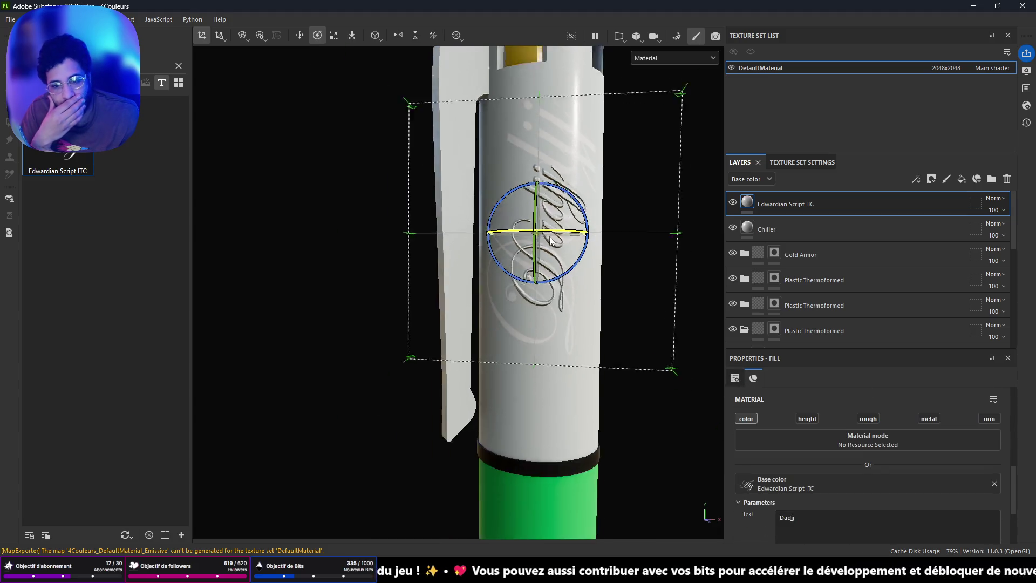
scroll(555, 239, "up", 5)
scroll(540, 251, "up", 3)
key("r")
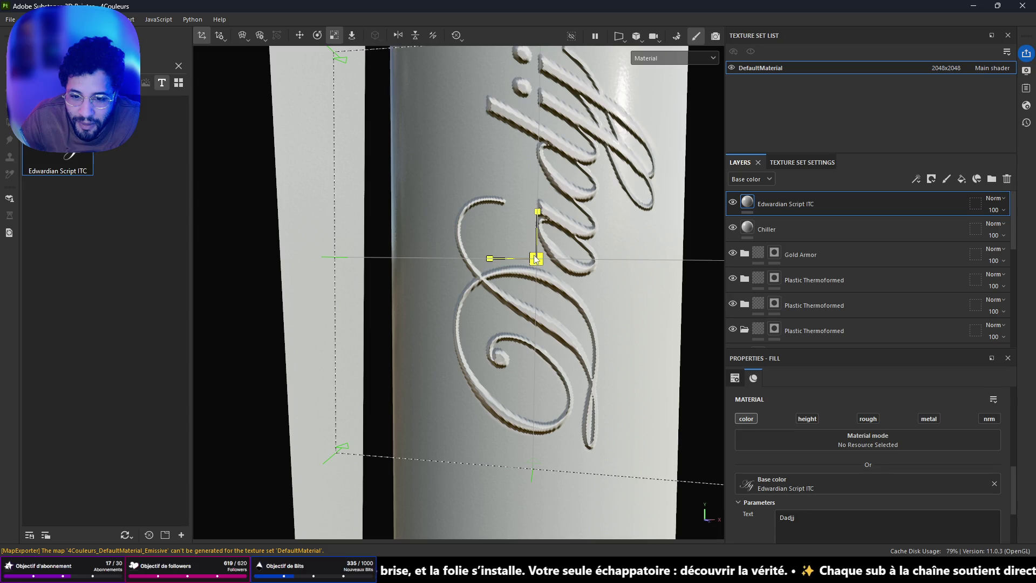
scroll(869, 482, "down", 1)
scroll(868, 478, "down", 2)
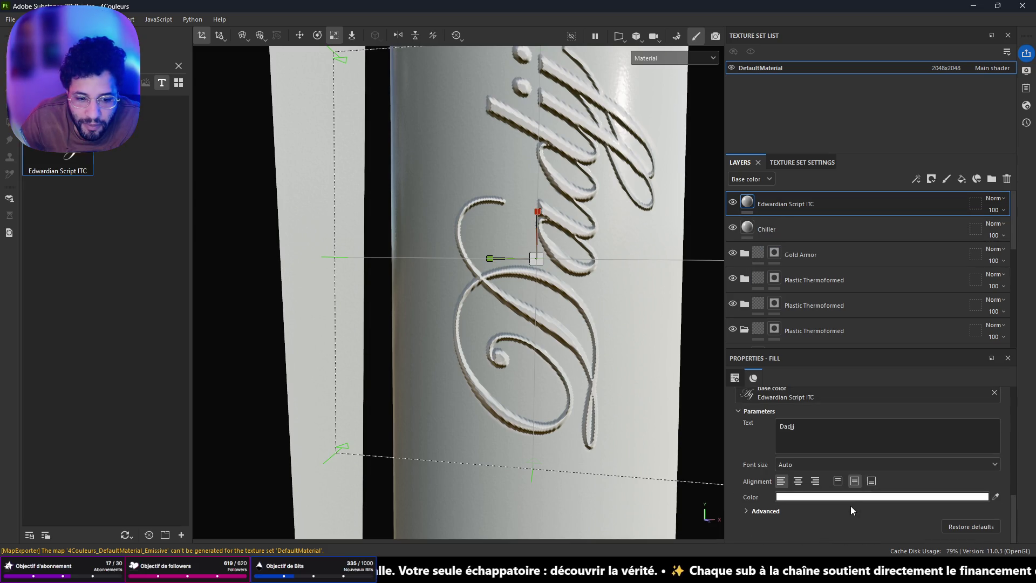
Step: Colour the Dadjj text dark grey (#5E5D5D)
left_click(850, 497)
left_click(838, 342)
left_click(836, 343)
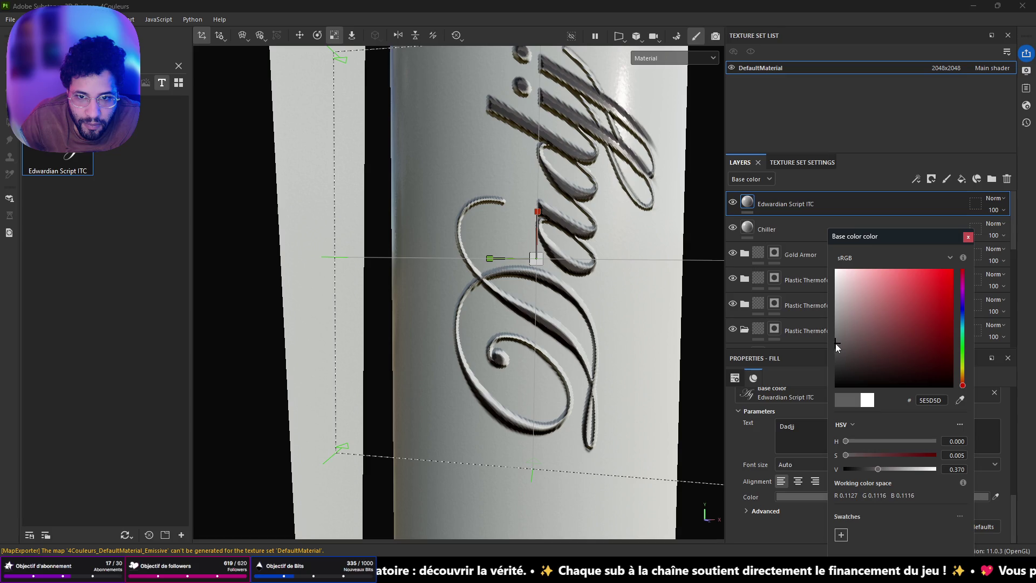
mouse_move(486, 307)
left_mouse_down("alt")
mouse_move(468, 309)
mouse_move(587, 280)
mouse_move(585, 270)
mouse_move(407, 324)
mouse_move(371, 372)
mouse_move(462, 284)
mouse_move(537, 292)
mouse_move(351, 349)
mouse_move(510, 273)
mouse_move(502, 289)
mouse_move(578, 287)
mouse_move(551, 314)
left_mouse_up("alt")
scroll(537, 291, "down", 5)
scroll(510, 273, "up", 5)
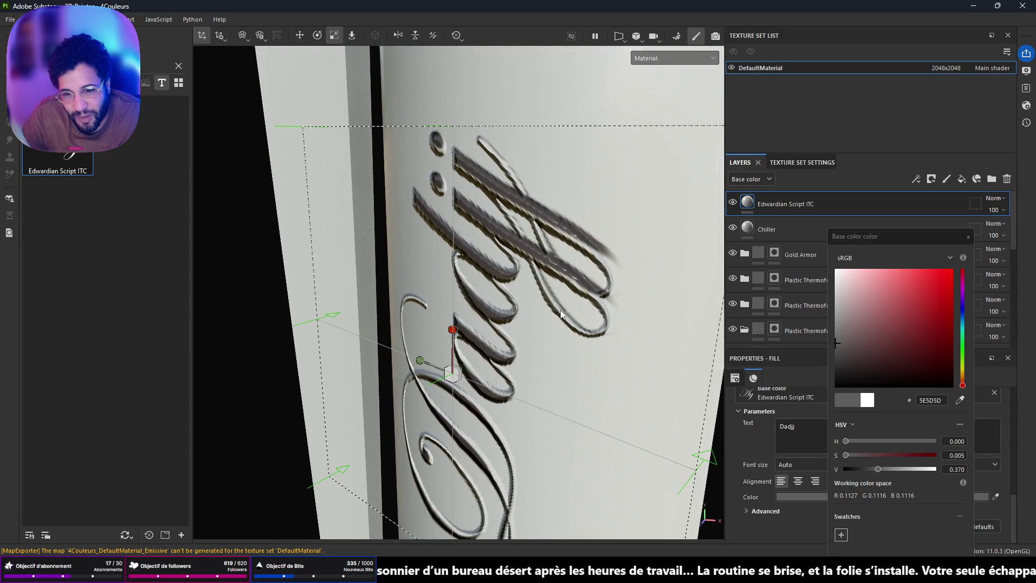
Step: Slide the text right along the pen and tilt it so it runs vertically along the barrel
key("w")
left_click_drag(426, 372, 439, 376)
mouse_move(455, 411)
left_mouse_down("alt")
mouse_move(491, 392)
mouse_move(480, 423)
left_mouse_up("alt")
key("e")
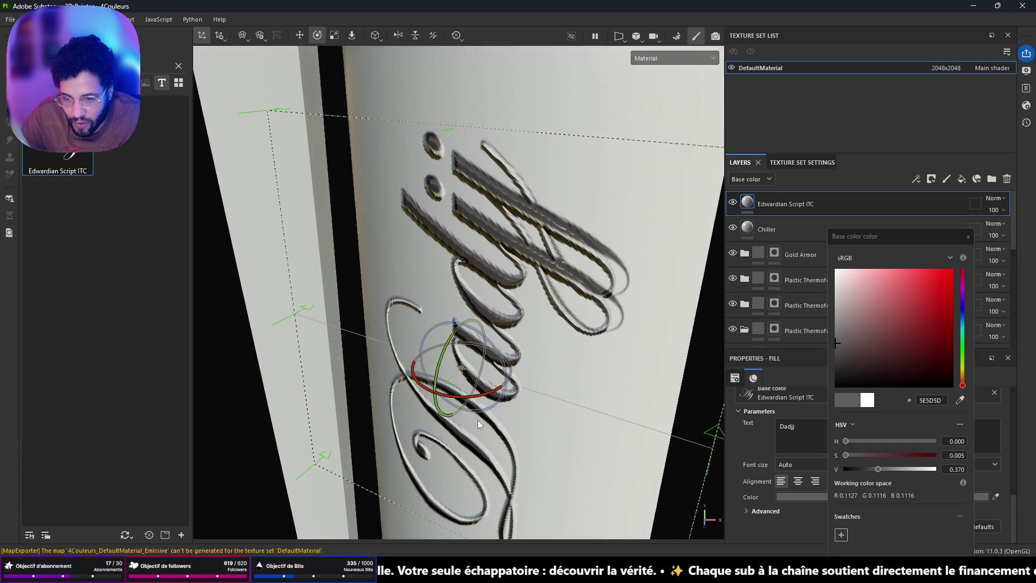
left_click_drag(480, 399, 489, 388)
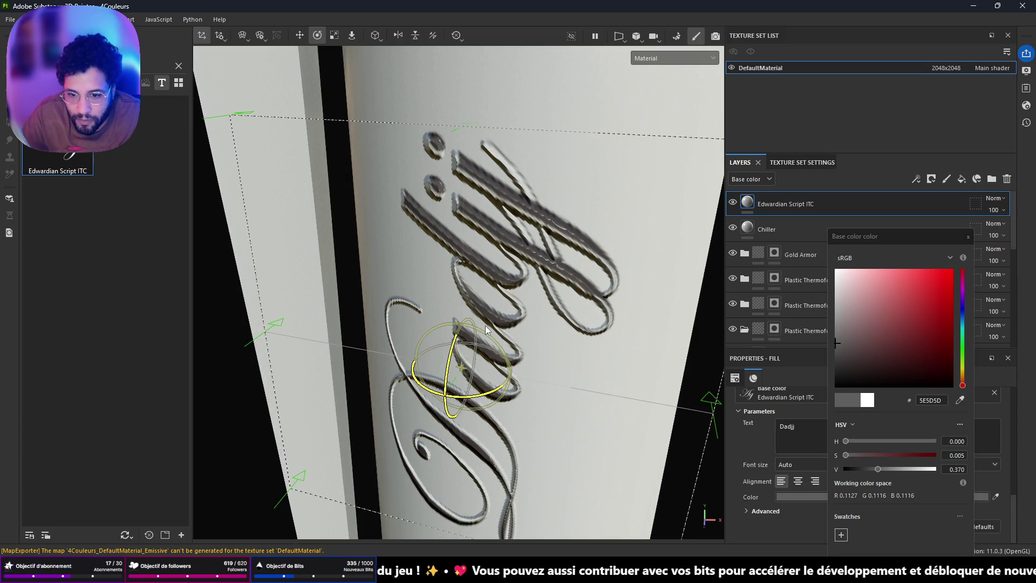
key("w")
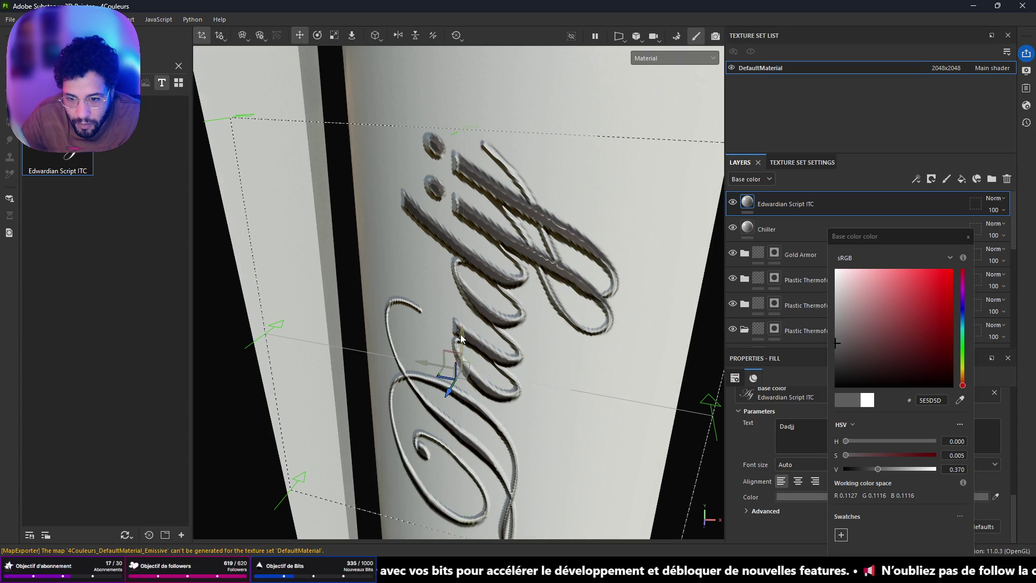
scroll(460, 345, "down", 5)
mouse_move(460, 345)
left_mouse_down("alt")
mouse_move(554, 277)
mouse_move(543, 231)
mouse_move(472, 244)
mouse_move(388, 296)
mouse_move(459, 335)
mouse_move(514, 340)
left_mouse_up("alt")
left_click(969, 236)
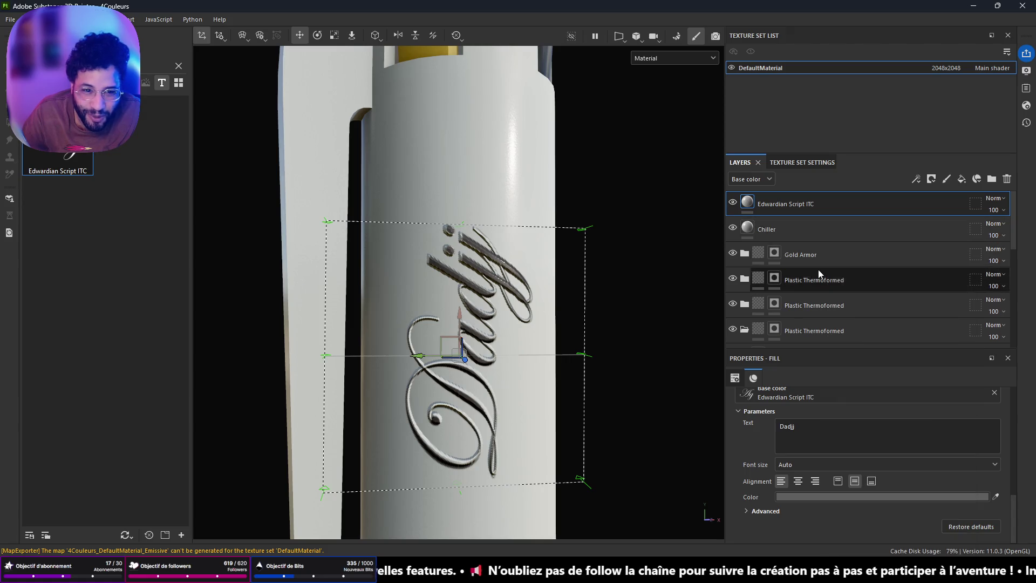
Step: Select the Plastic Thermoformed folder and its mask in the layer stack
left_click(799, 289)
scroll(640, 302, "down", 3)
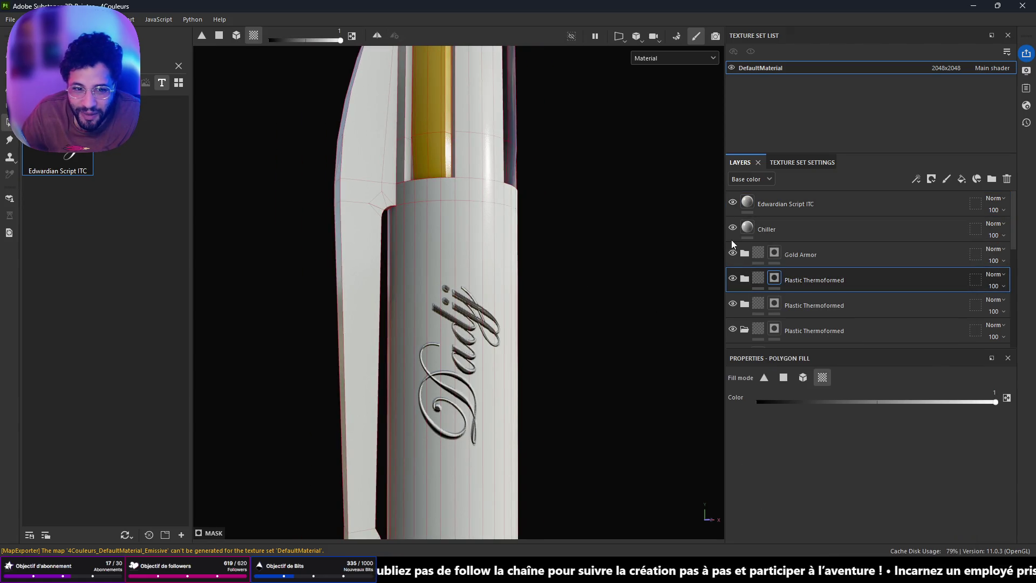
left_click(760, 281)
mouse_move(640, 307)
left_mouse_down("alt")
mouse_move(574, 299)
mouse_move(460, 369)
left_mouse_up("alt")
scroll(461, 369, "up", 5)
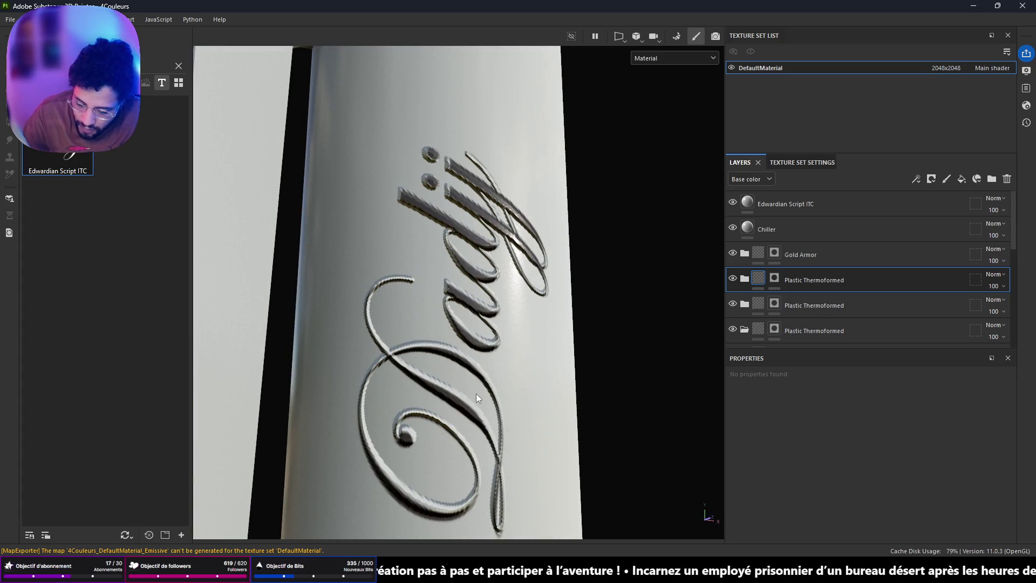
Step: Export the pen textures with the Unreal Engine (Packed) template and switch to Unreal Engine
key("ctrl+shift+e")
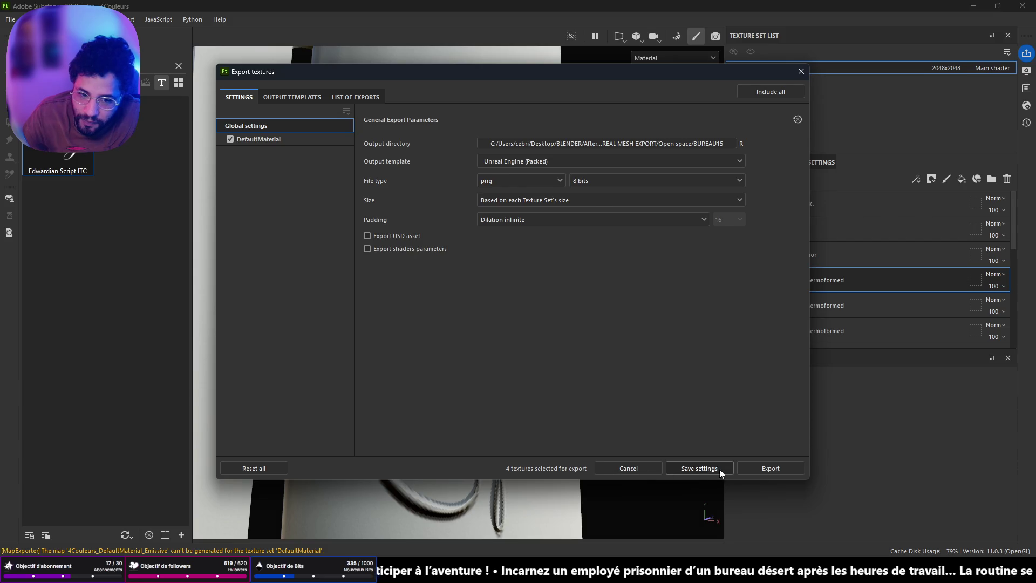
left_click(771, 470)
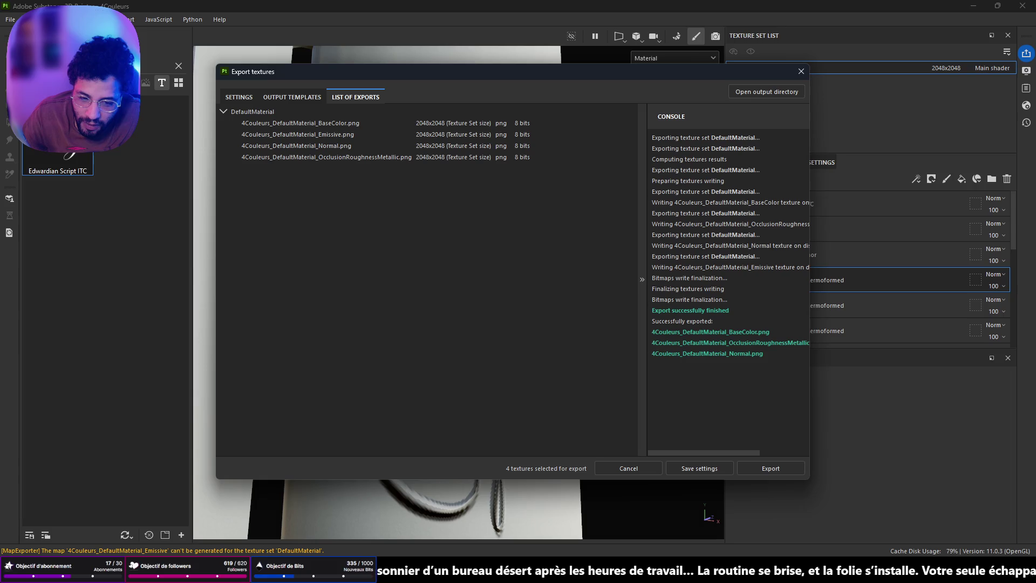
left_click(767, 572)
left_click(650, 520)
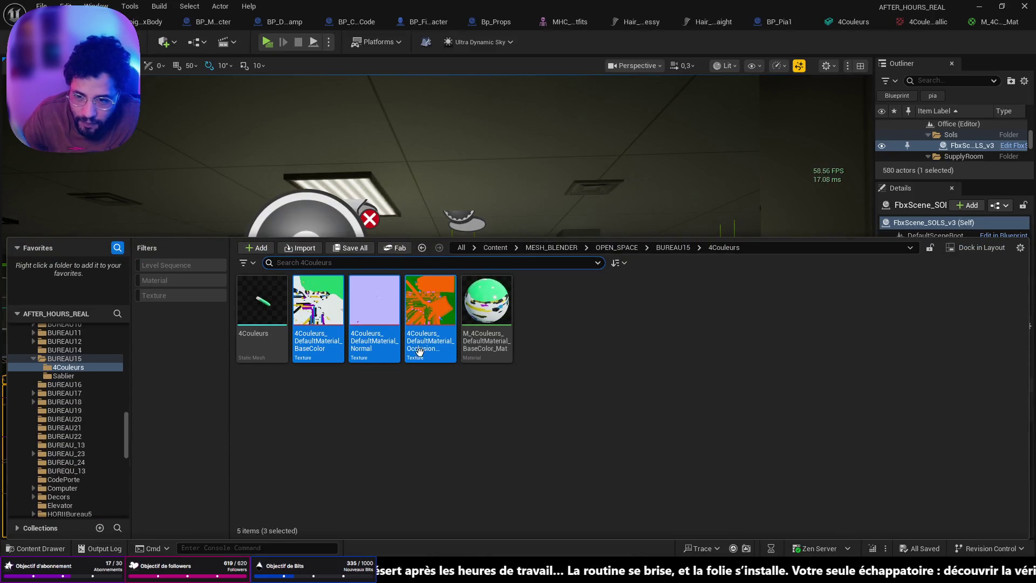
Step: Reimport the updated 4Couleurs textures and save all assets
right_click(426, 305)
left_click(469, 222)
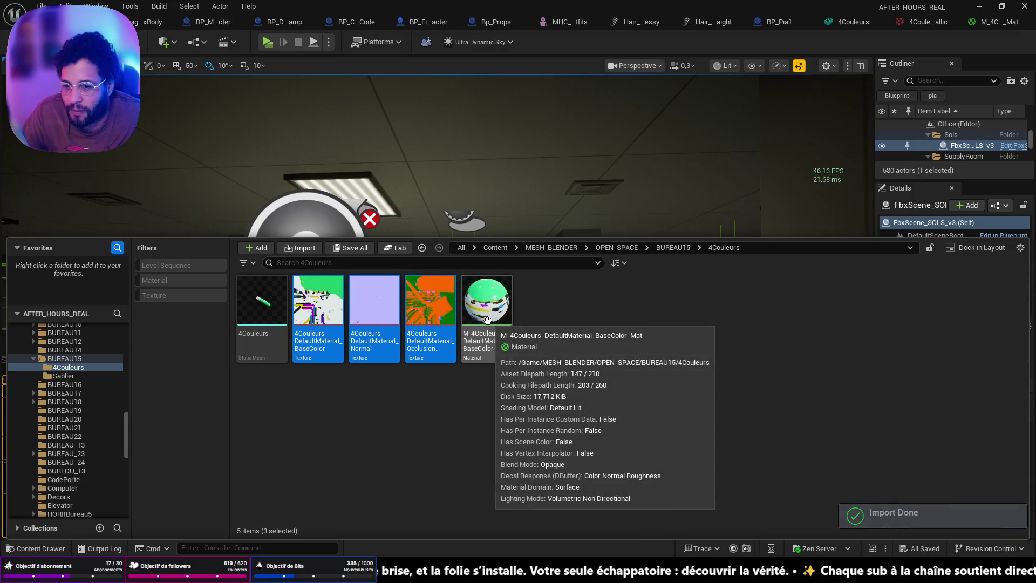
key("ctrl+s")
Step: Fly the camera into a cubicle and start Play From Here
mouse_move(459, 268)
right_mouse_down()
mouse_move(458, 356)
mouse_move(479, 513)
right_mouse_up()
right_click(504, 510)
left_click(503, 507)
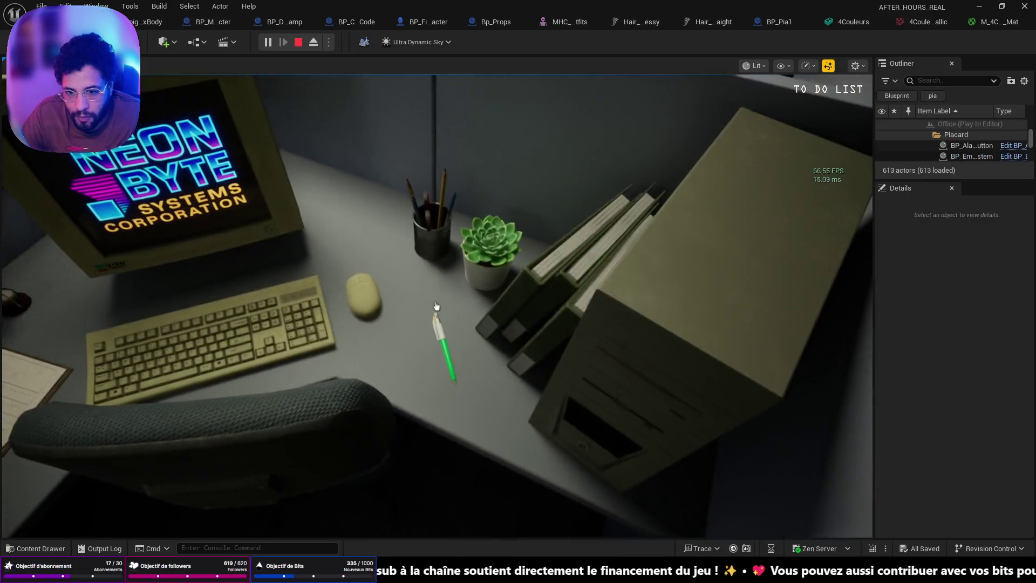
Step: Pick up the green pen in game and turn it to inspect the engraving
left_click(438, 306)
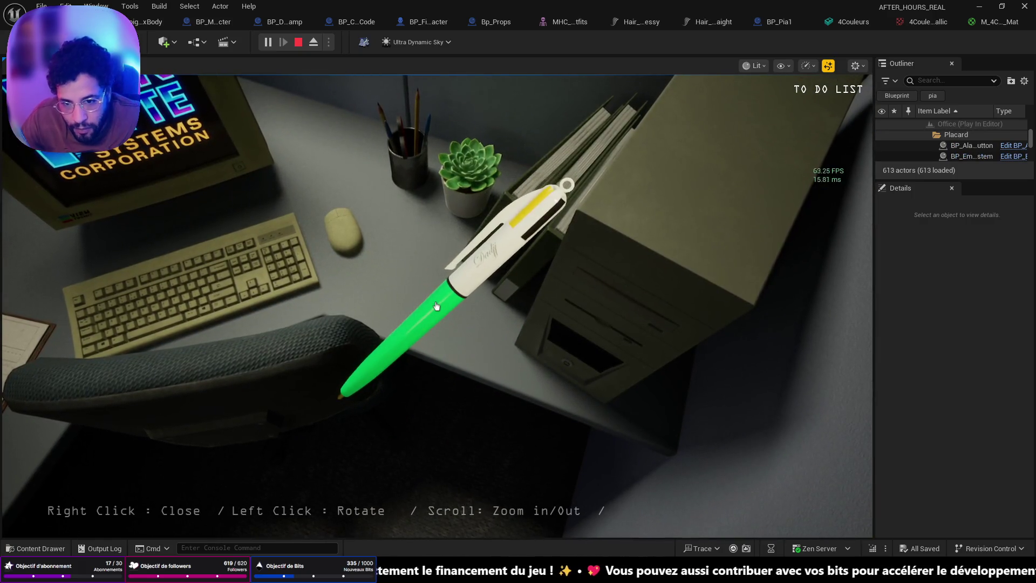
left_click_drag(437, 306, 437, 306)
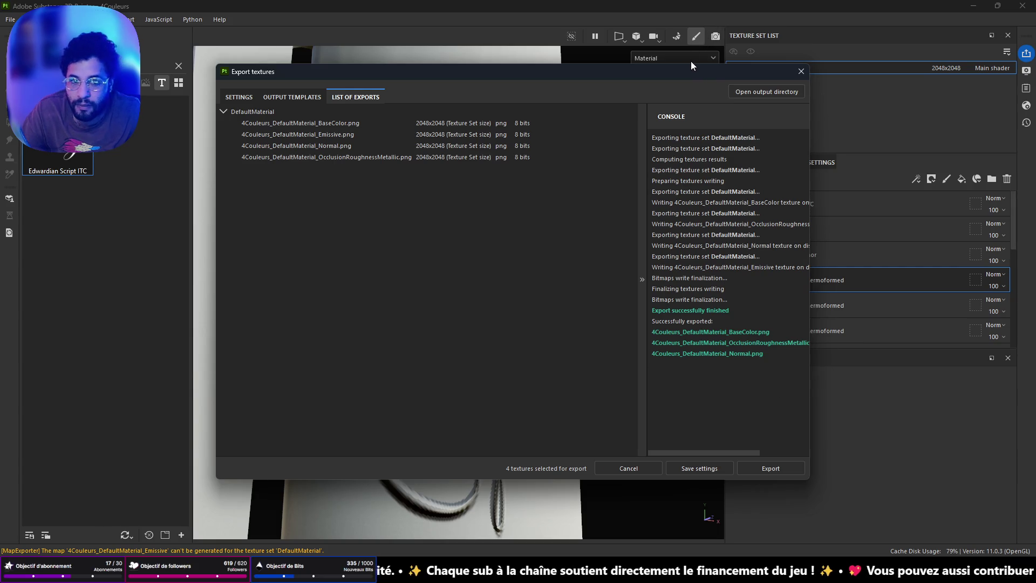
Step: Close the export dialog, select the Chiller layer and expand its 3D projection settings
left_click(802, 72)
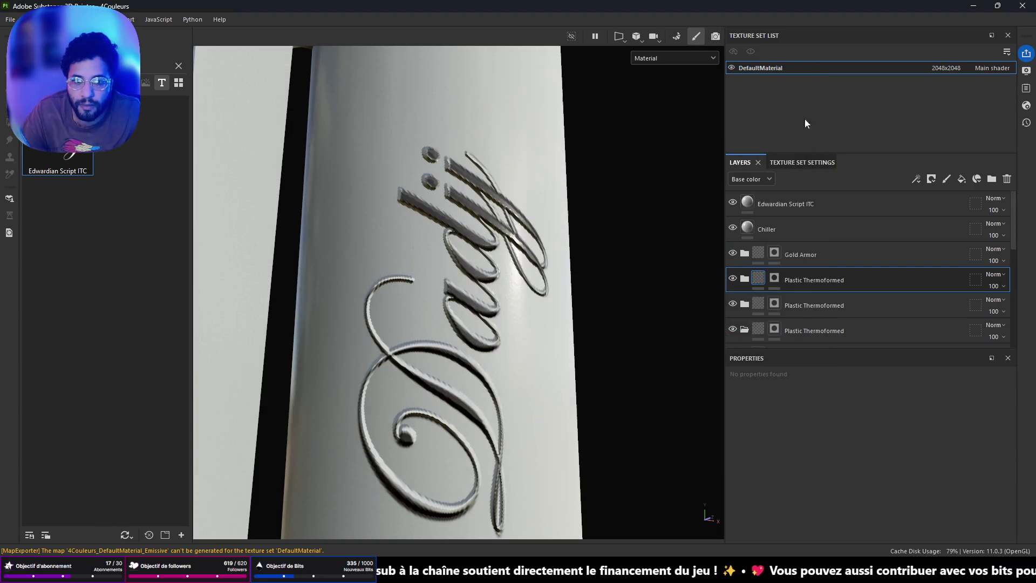
left_click(772, 230)
scroll(845, 448, "down", 4)
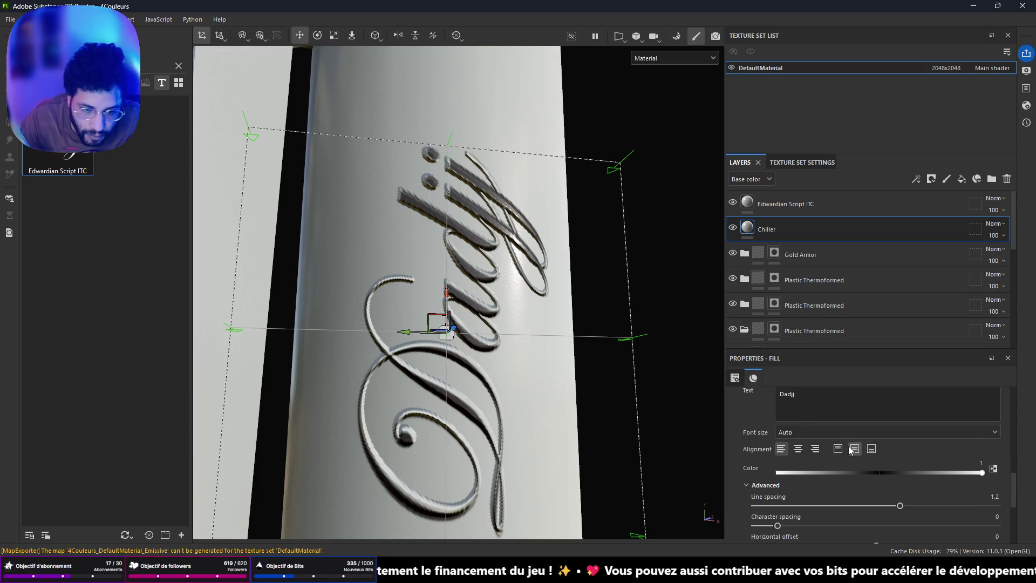
scroll(842, 451, "down", 2)
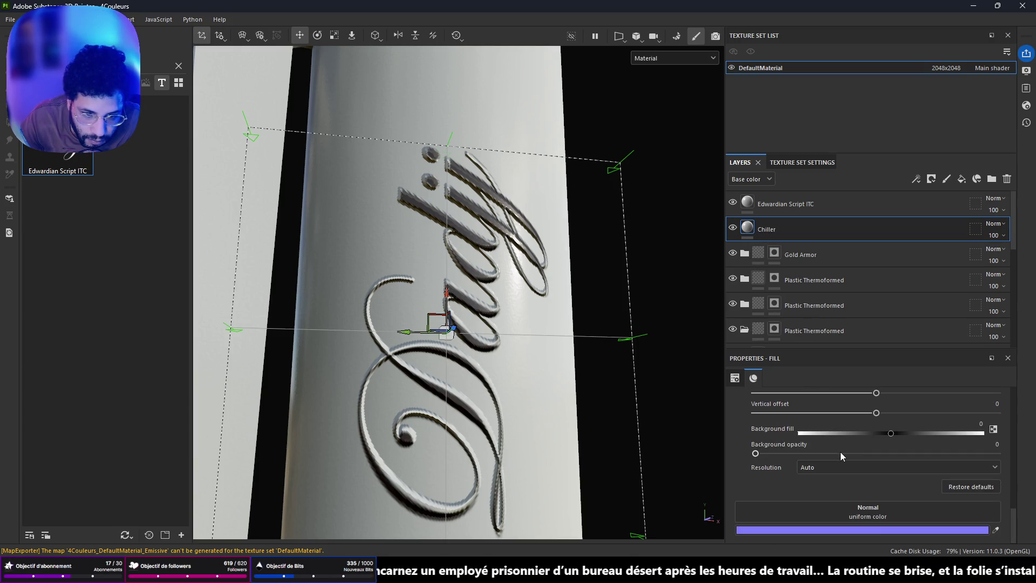
scroll(841, 452, "up", 10)
scroll(841, 452, "up", 2)
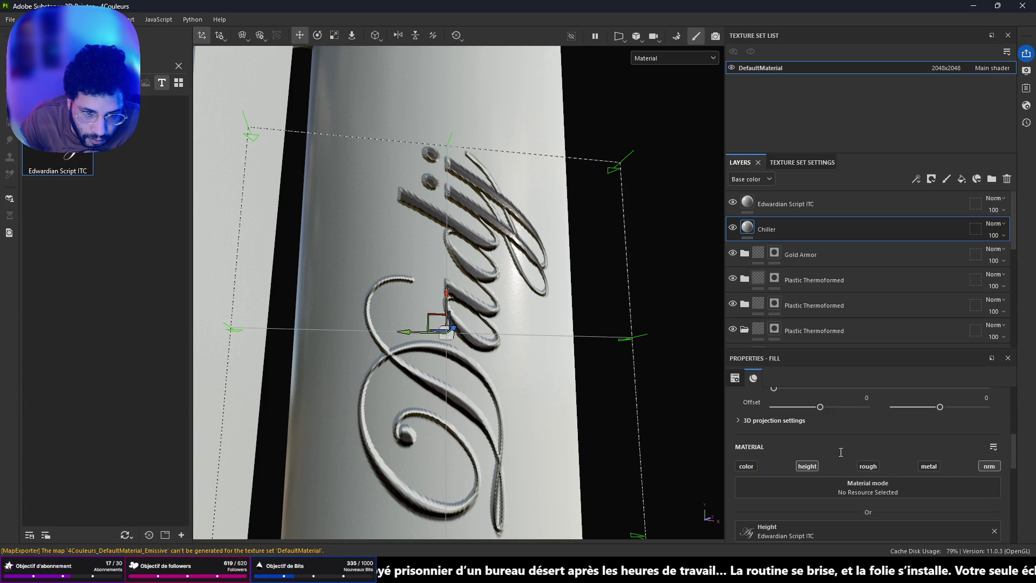
left_click(738, 421)
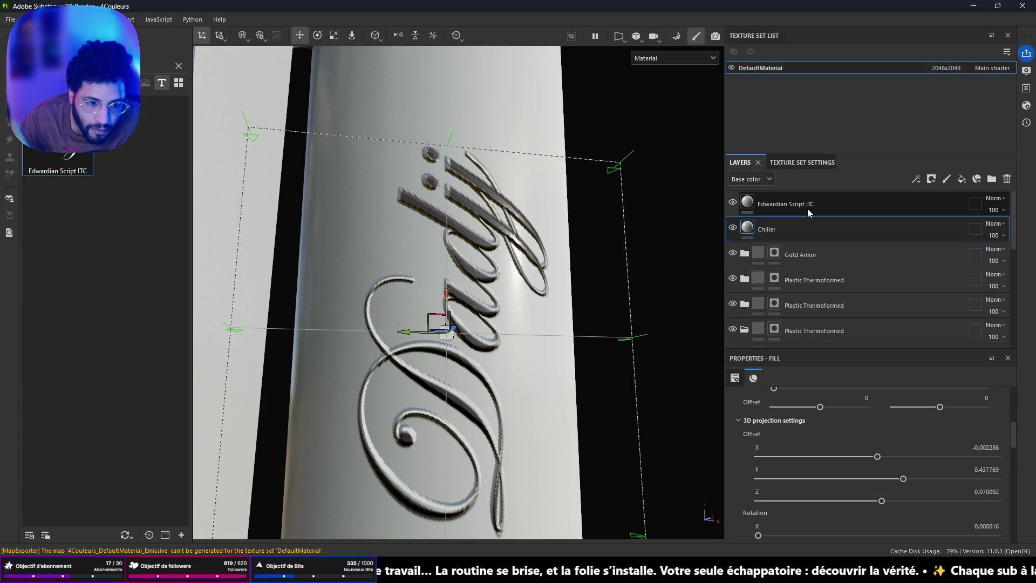
Step: Copy Chiller's X, Y and Z offset values onto the Edwardian Script ITC layer
double_click(976, 448)
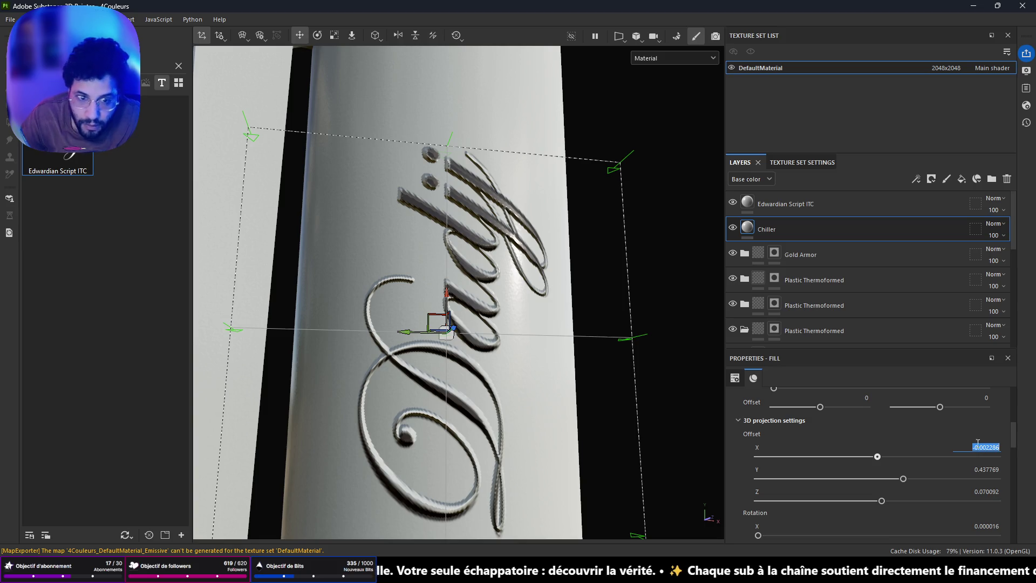
left_click(837, 207)
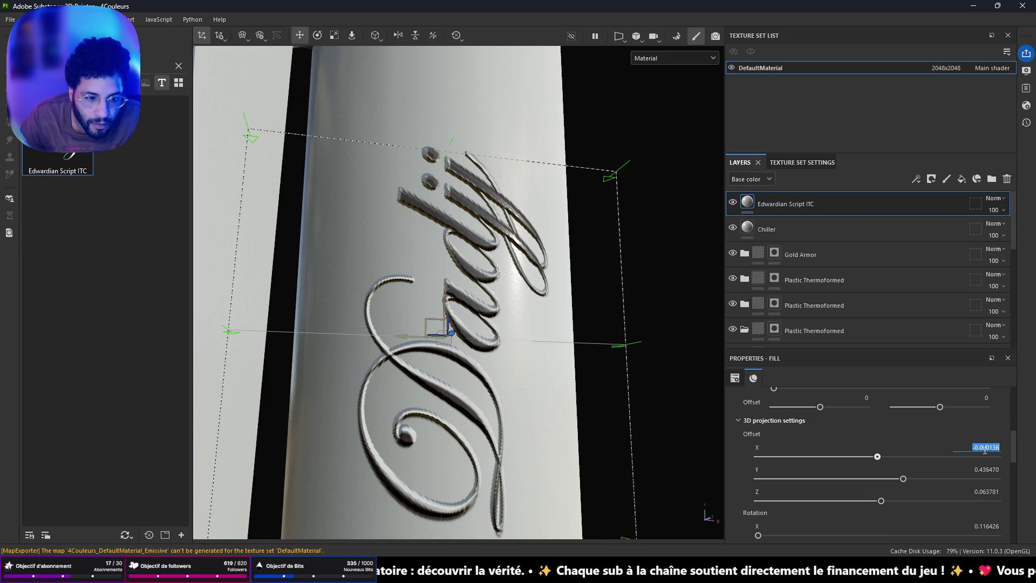
key("Return")
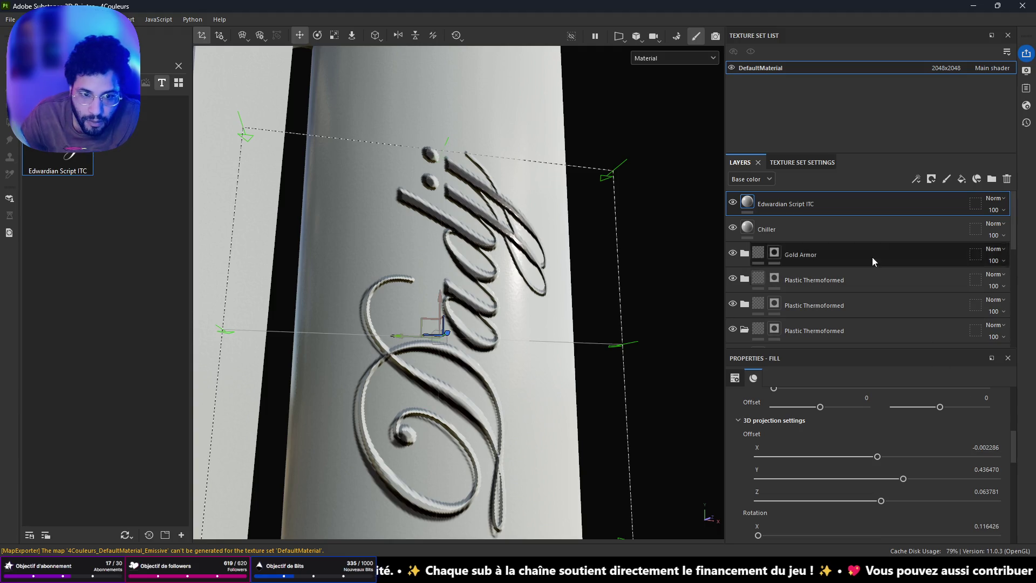
left_click(839, 226)
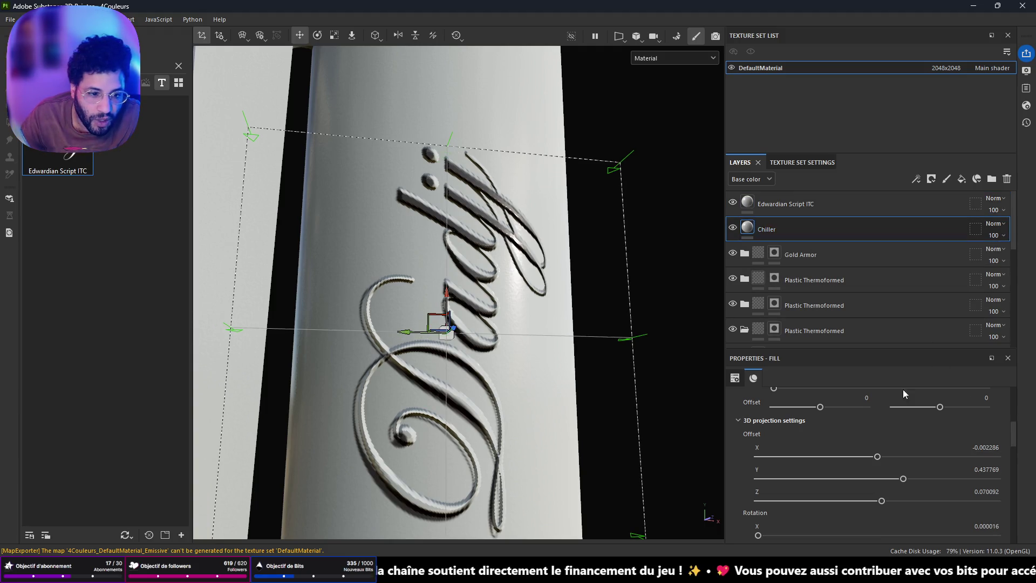
left_click(822, 209)
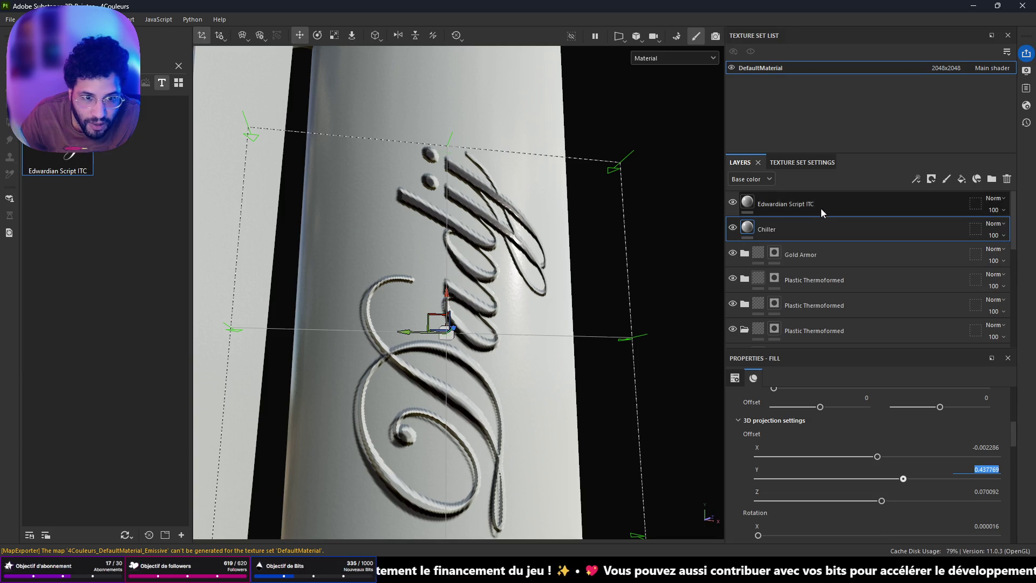
type("0.437769")
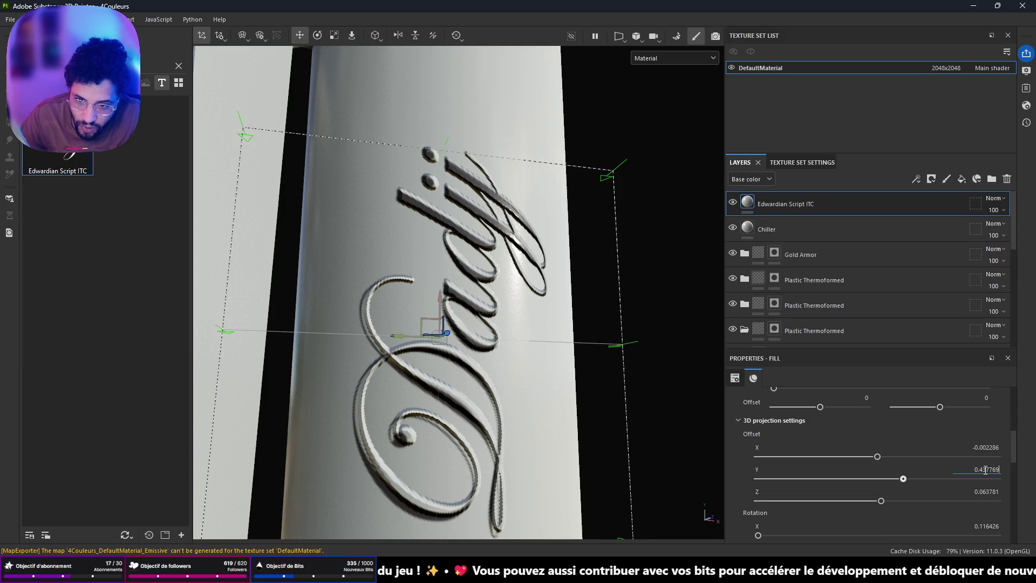
key("Return")
left_click(823, 236)
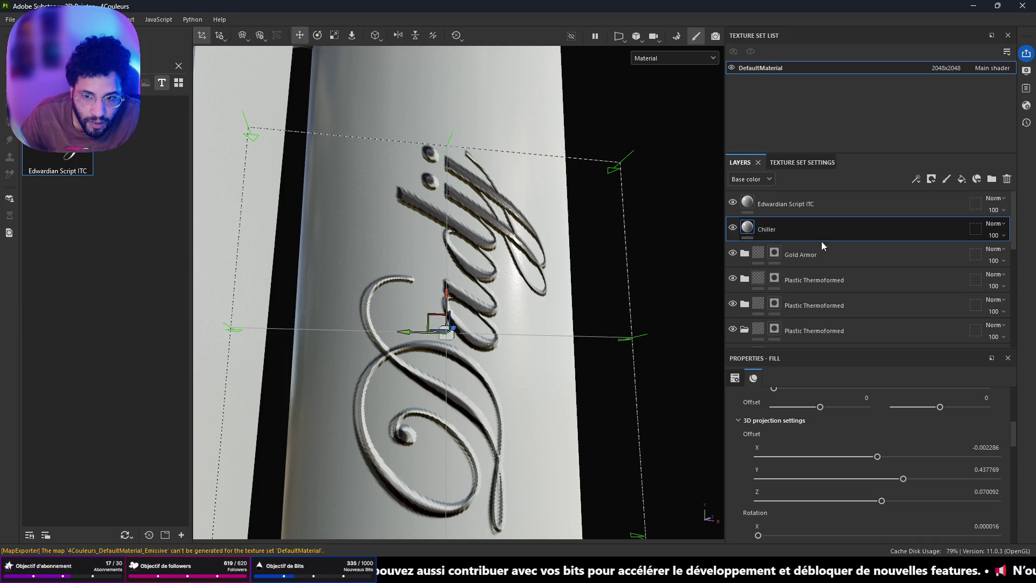
left_click(997, 491)
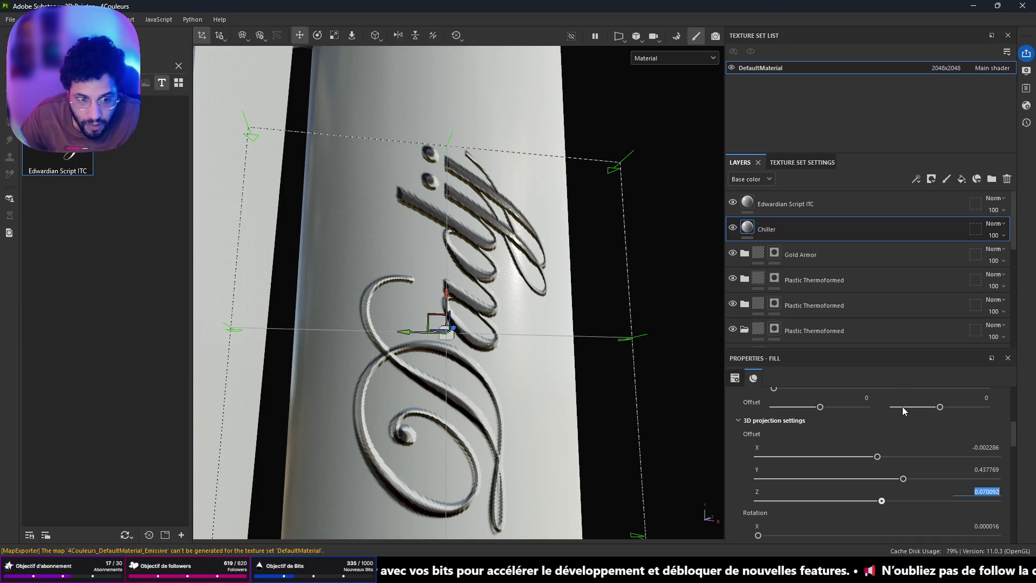
left_click(793, 213)
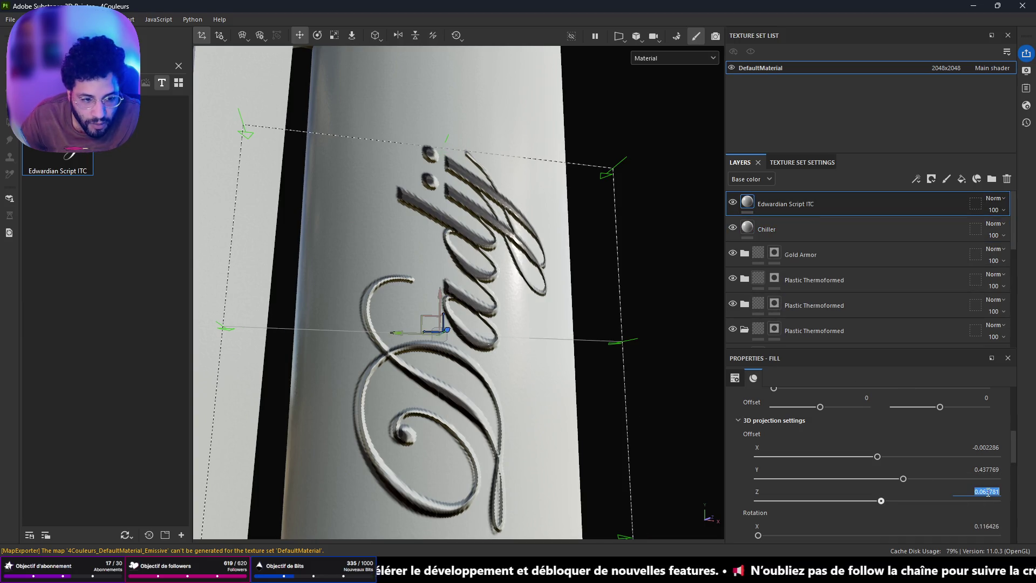
type("0.070092")
key("Return")
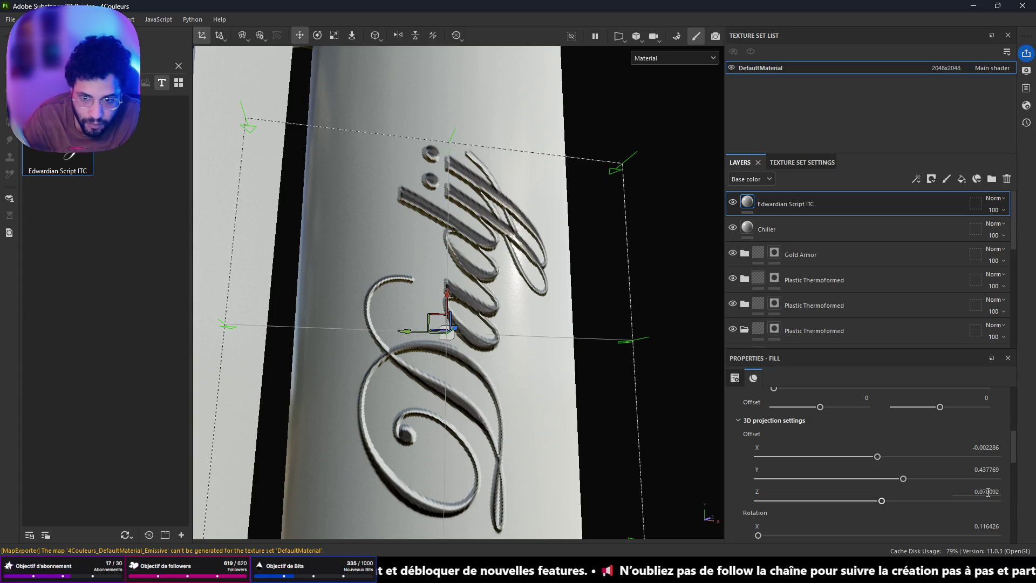
Step: Match the Edwardian Script ITC scale to Chiller's (Y scale 0.087658) and inspect the engraving
mouse_move(712, 422)
left_mouse_down("alt")
mouse_move(518, 360)
mouse_move(528, 384)
mouse_move(559, 367)
left_mouse_up("alt")
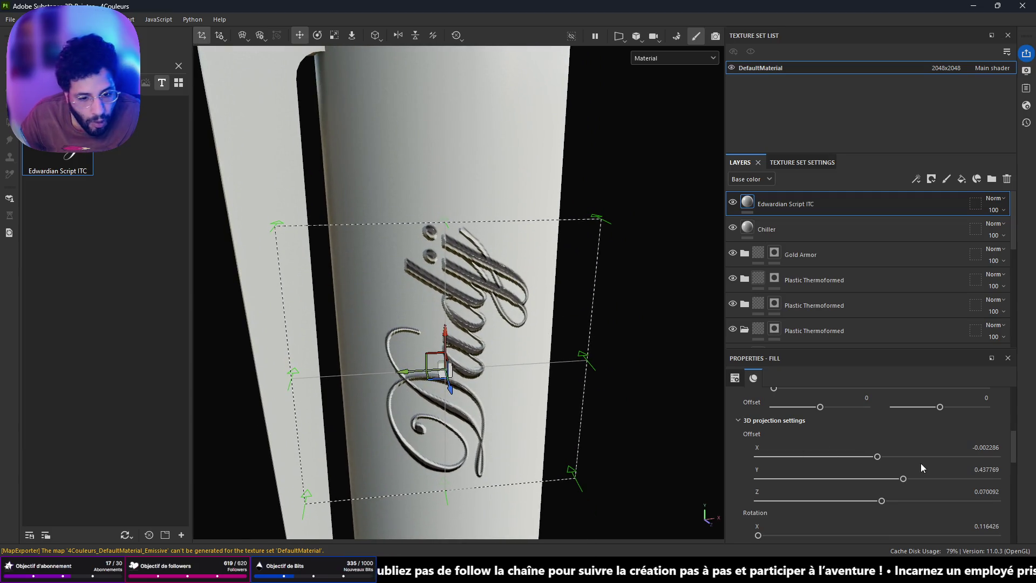
scroll(922, 466, "down", 3)
left_click(983, 444)
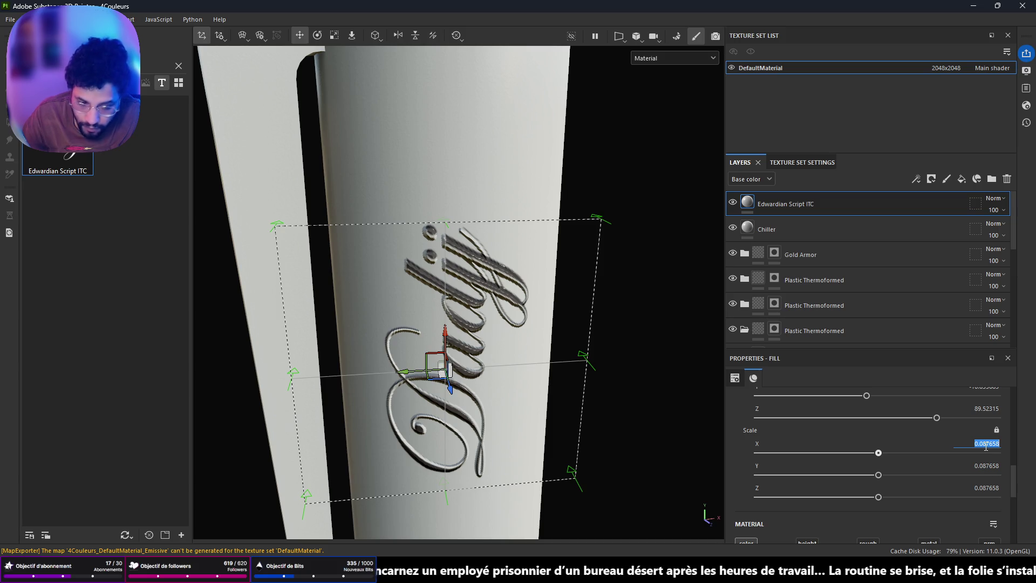
left_click(795, 226)
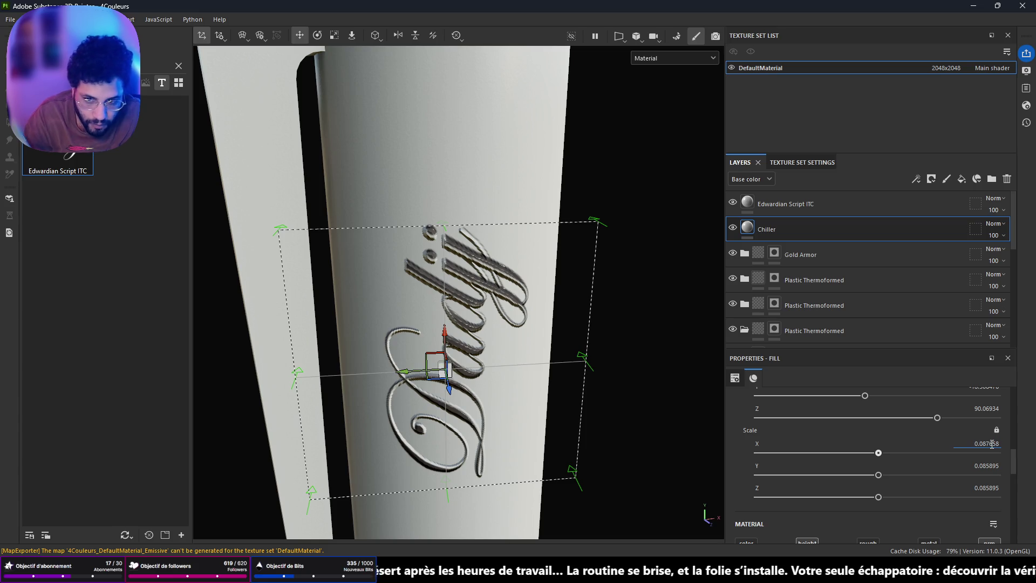
left_click(790, 205)
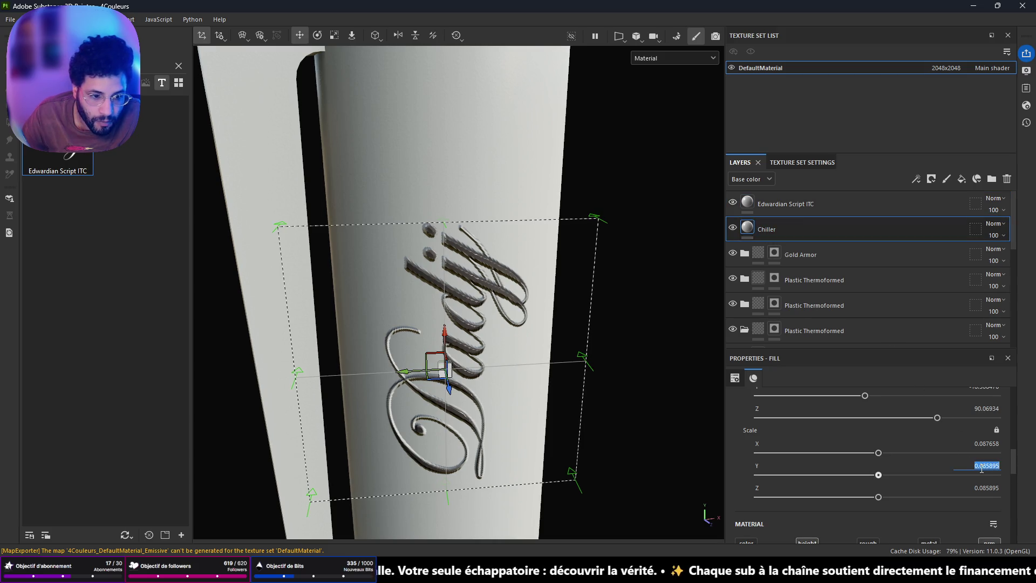
key("Return")
left_click(818, 210)
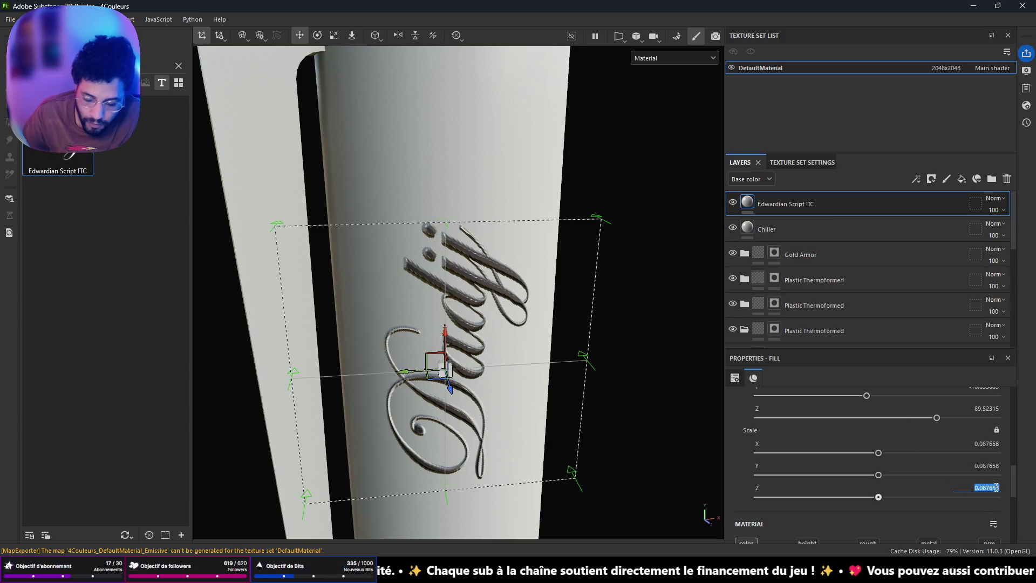
left_click(838, 236)
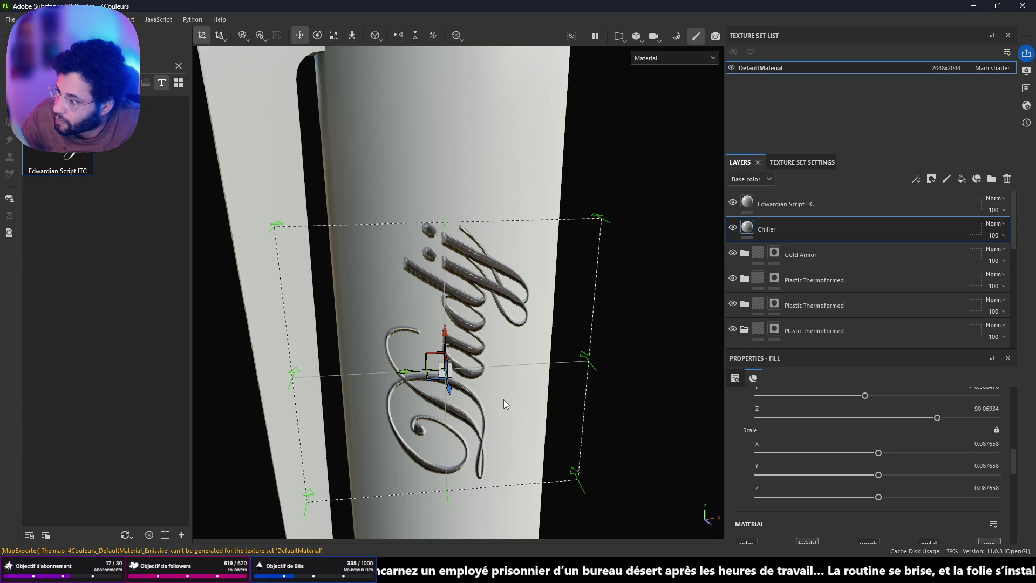
mouse_move(477, 357)
left_mouse_down("alt")
mouse_move(572, 255)
mouse_move(514, 233)
mouse_move(452, 316)
mouse_move(310, 351)
mouse_move(595, 301)
mouse_move(587, 316)
mouse_move(509, 344)
mouse_move(503, 335)
left_mouse_up("alt")
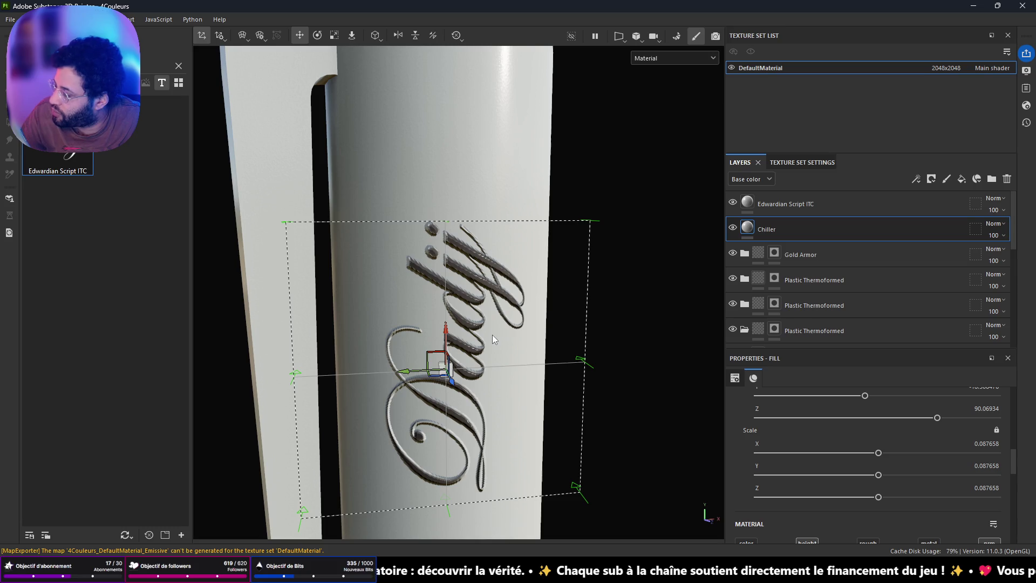
mouse_move(491, 336)
left_mouse_down("alt")
mouse_move(435, 212)
mouse_move(558, 322)
left_mouse_up("alt")
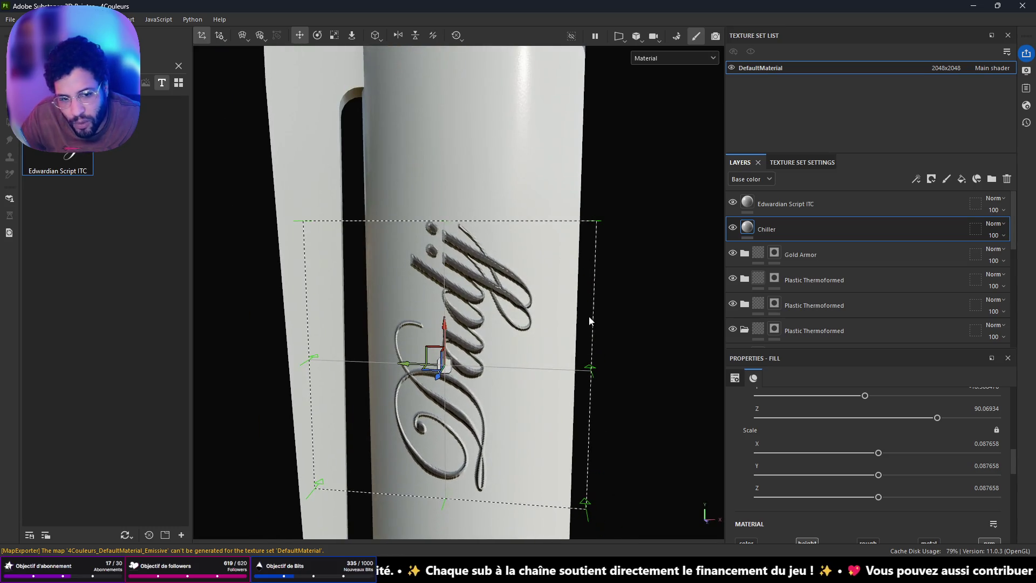
scroll(823, 434, "down", 5)
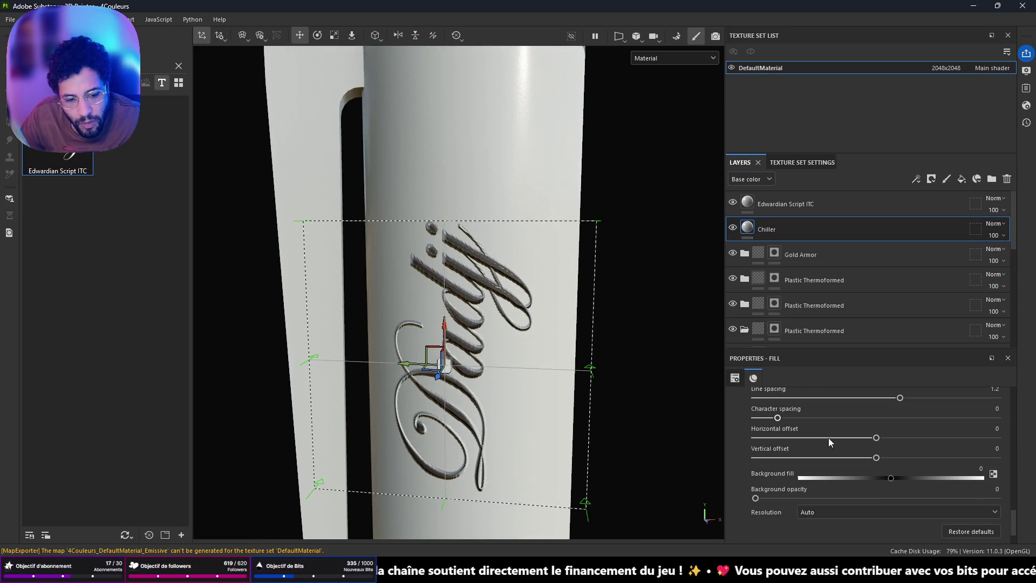
scroll(828, 437, "up", 3)
Step: Change the Edwardian Script ITC Dadjj text colour to black
left_click(747, 211)
scroll(861, 473, "down", 5)
left_click(867, 495)
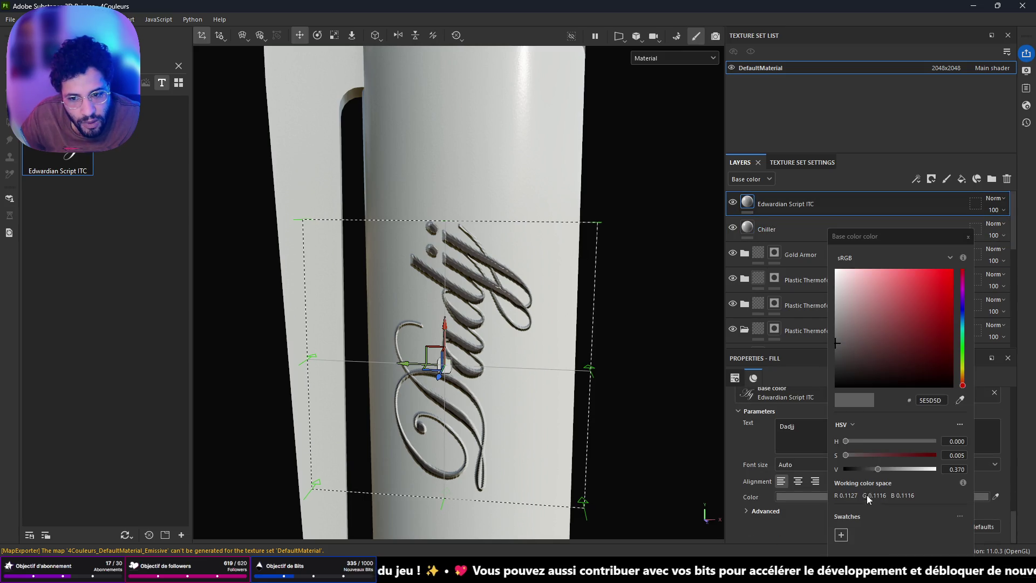
mouse_move(878, 343)
left_mouse_down()
mouse_move(843, 344)
mouse_move(835, 416)
left_mouse_up()
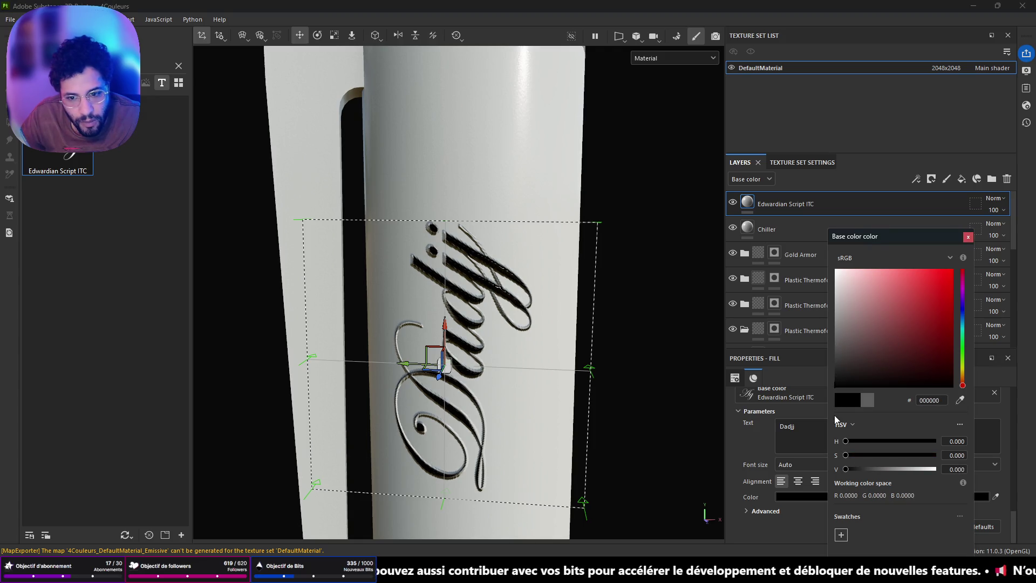
left_click(952, 271)
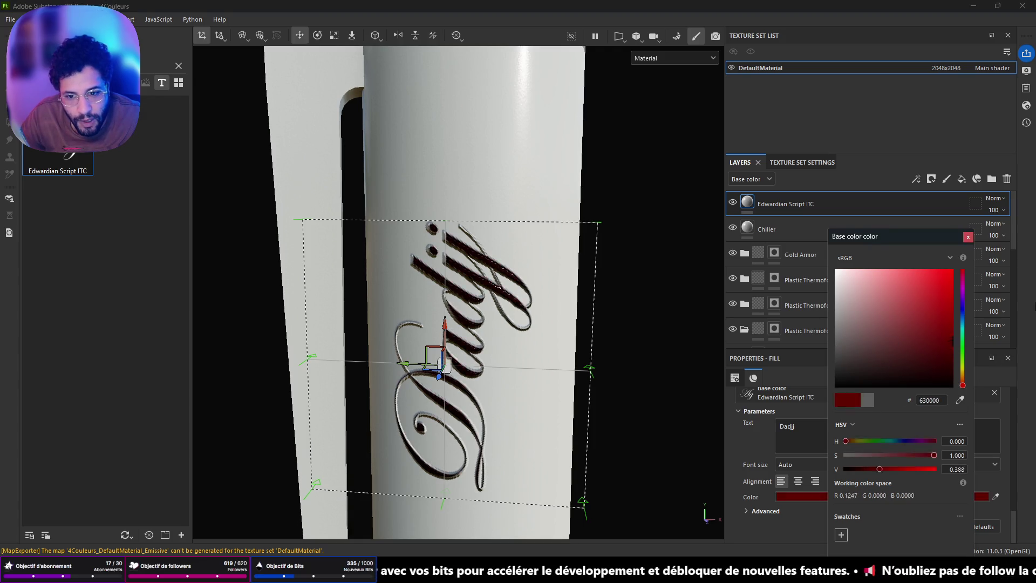
mouse_move(952, 271)
left_mouse_down()
mouse_move(937, 306)
mouse_move(826, 378)
left_mouse_up()
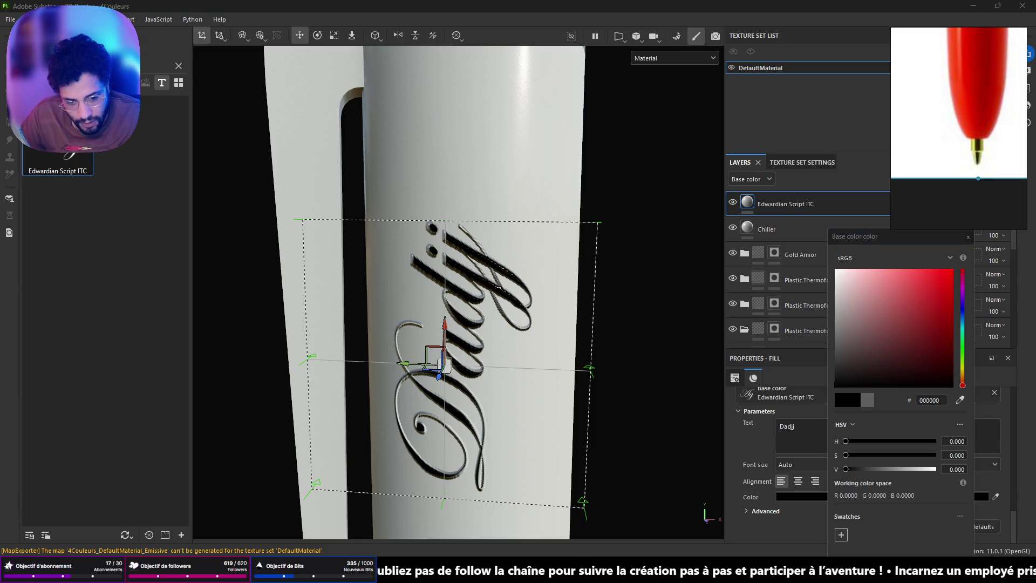
Step: Check the pen in Unreal Engine, then re-export the four texture maps as 2048×2048 PNGs
mouse_move(769, 571)
left_click(683, 521)
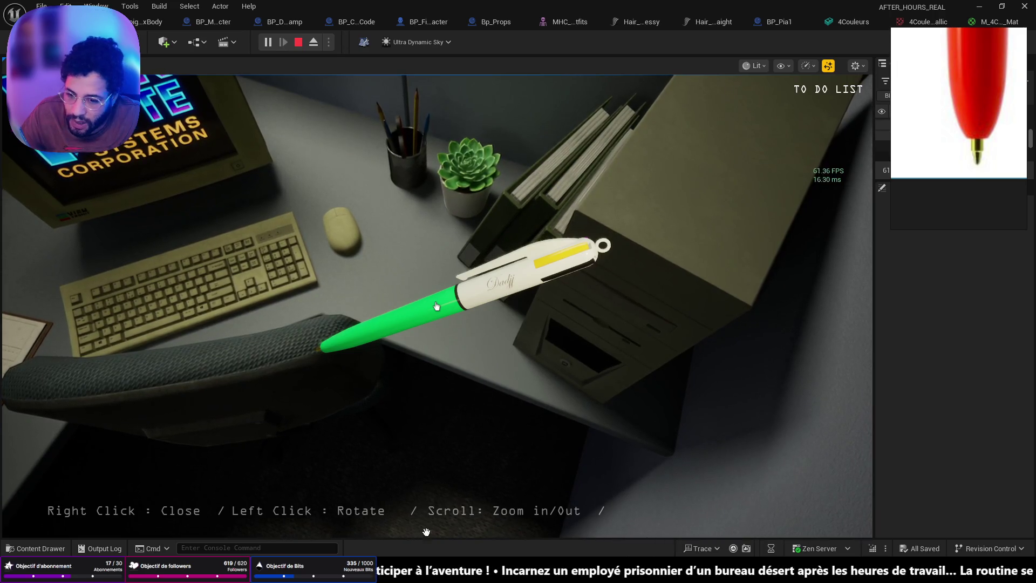
key("alt+Tab")
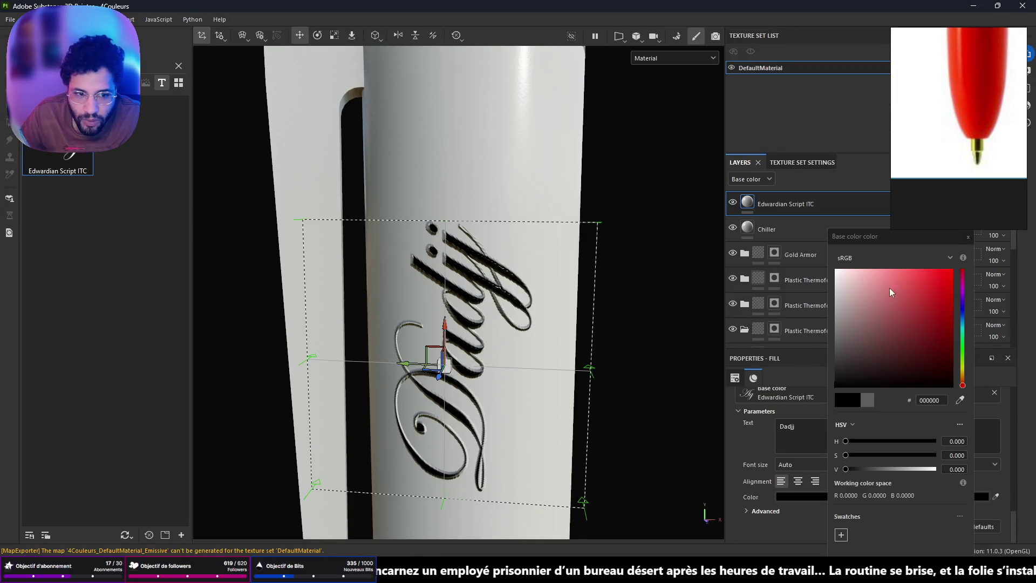
left_click(969, 238)
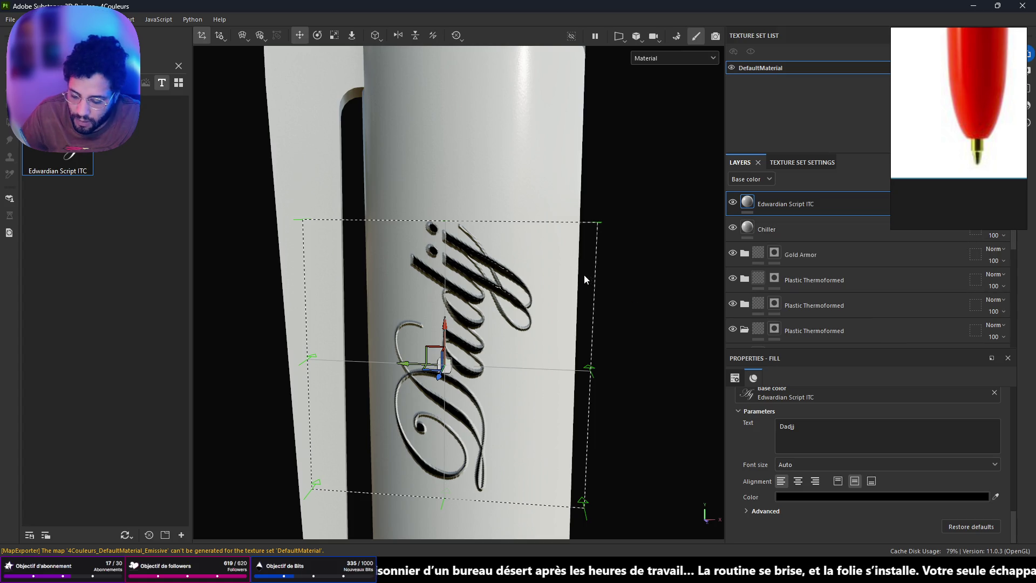
key("ctrl+shift+e")
left_click(748, 471)
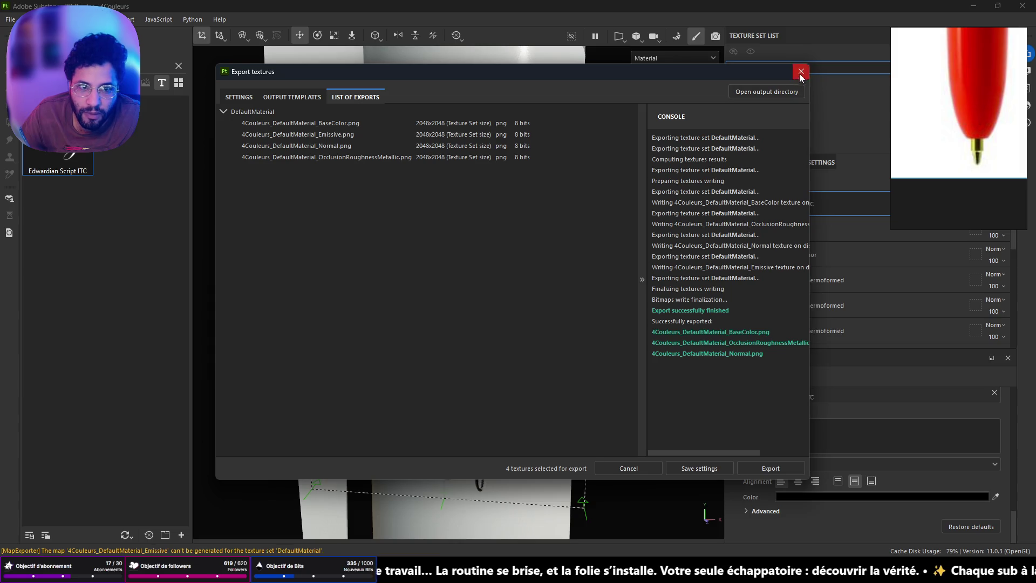
Step: In Unreal, stop the running game, reimport the 4Couleurs textures and save them
left_click(628, 468)
mouse_move(767, 573)
left_click(650, 518)
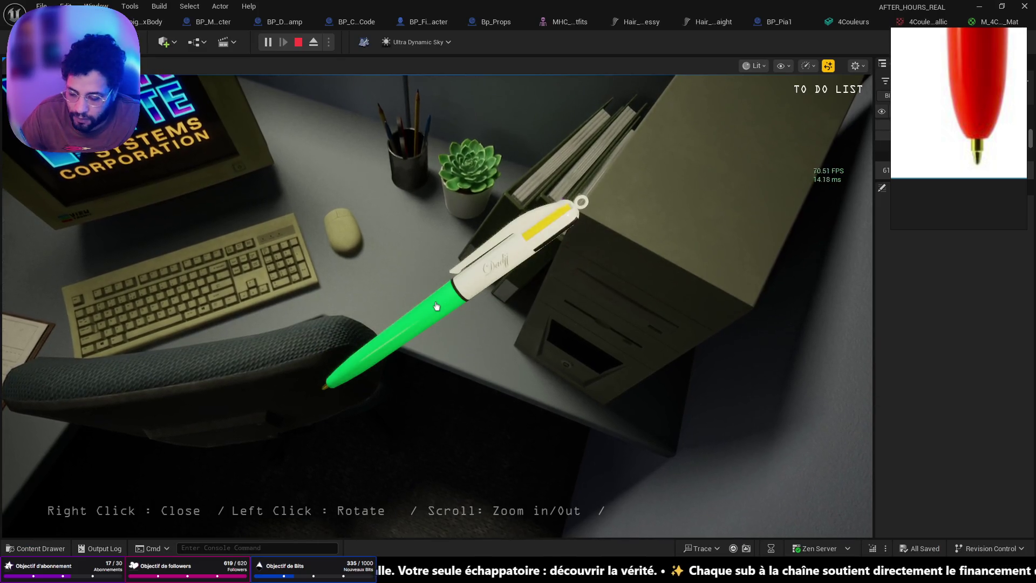
key("Escape")
key("ctrl+space")
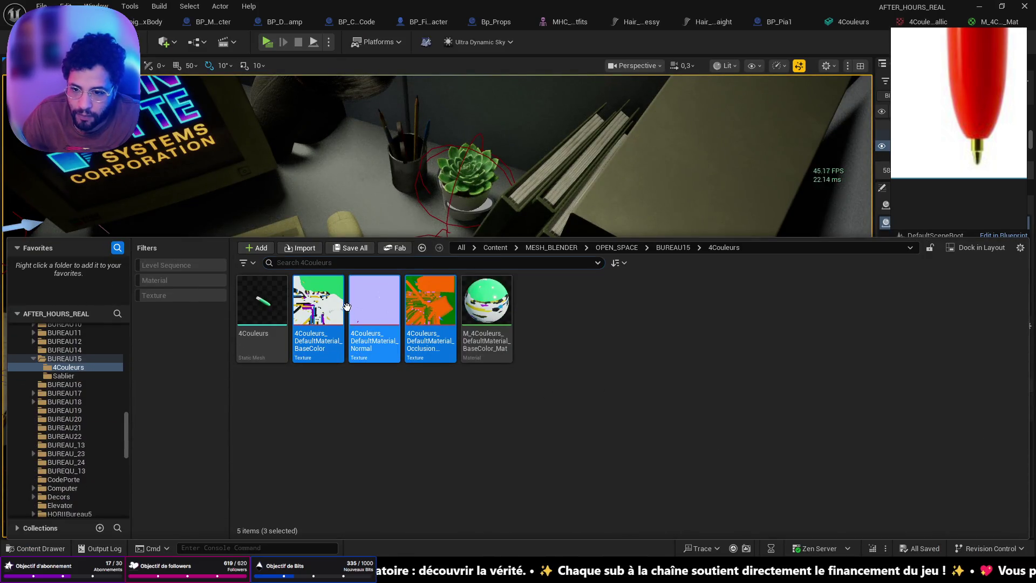
right_click(352, 335)
left_click(407, 259)
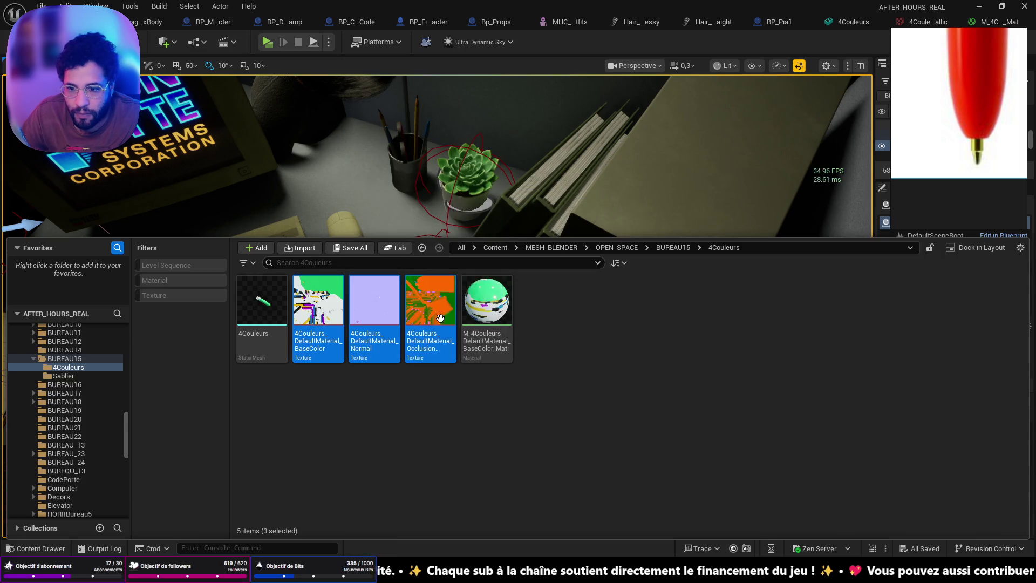
key("ctrl+s")
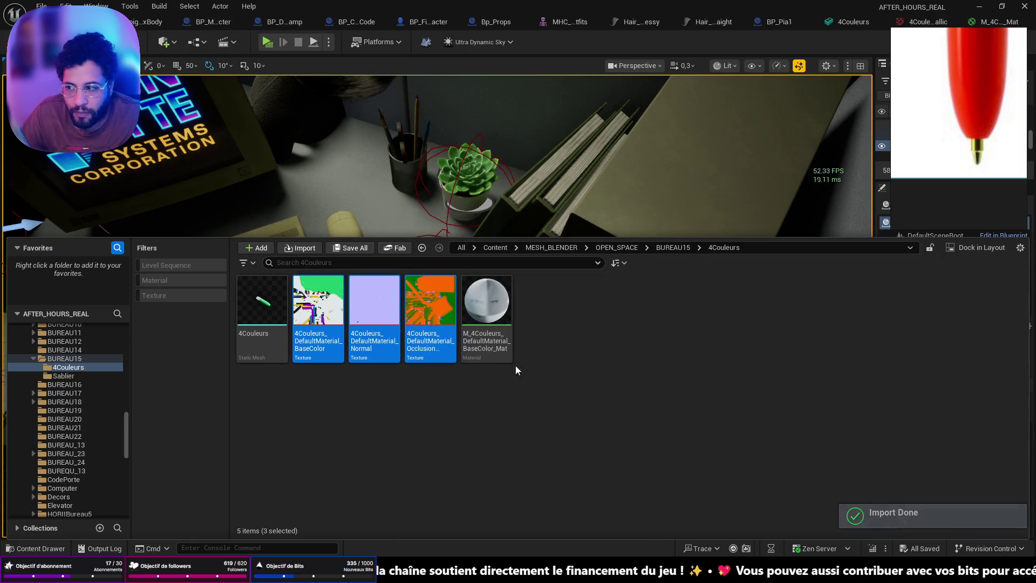
Step: Hide the Content Drawer, position the camera in the office and start Play In Editor
left_click(490, 24)
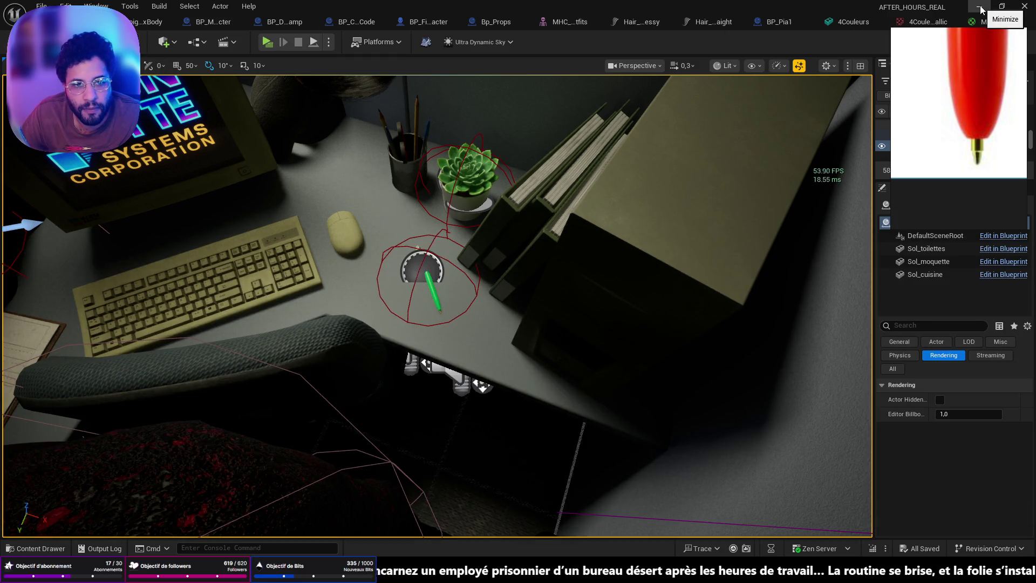
key("f")
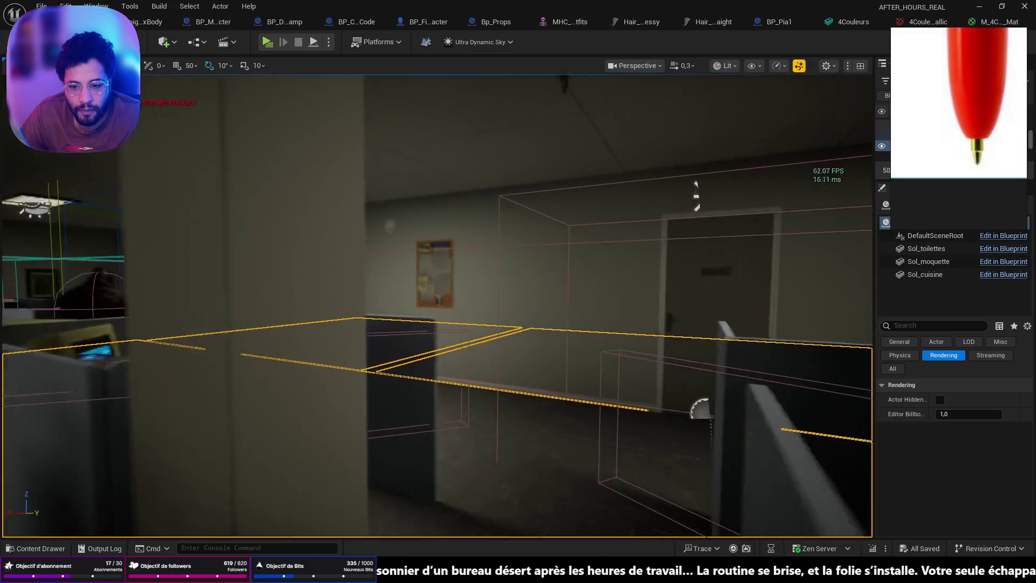
key("alt+Tab")
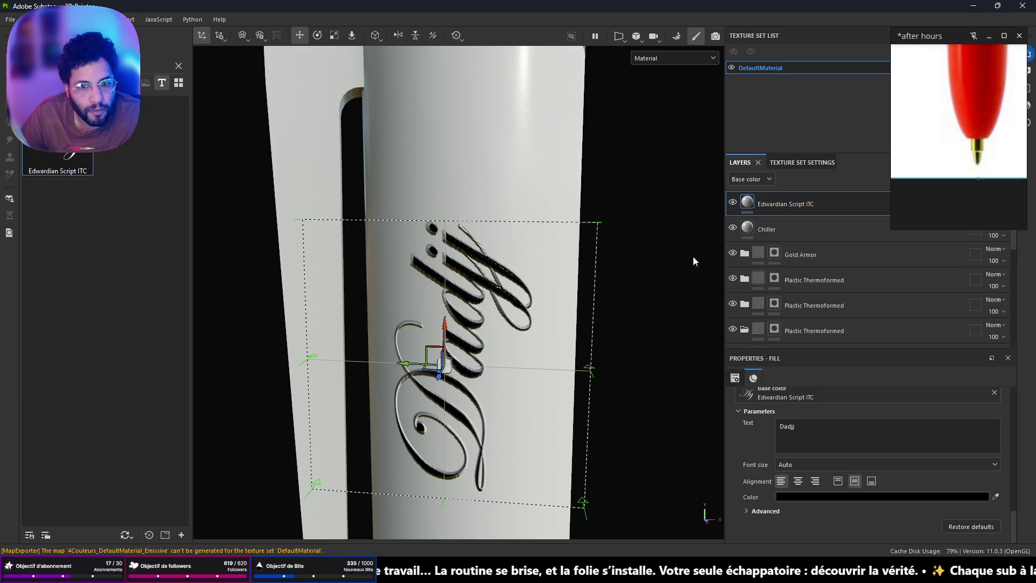
key("alt+Tab")
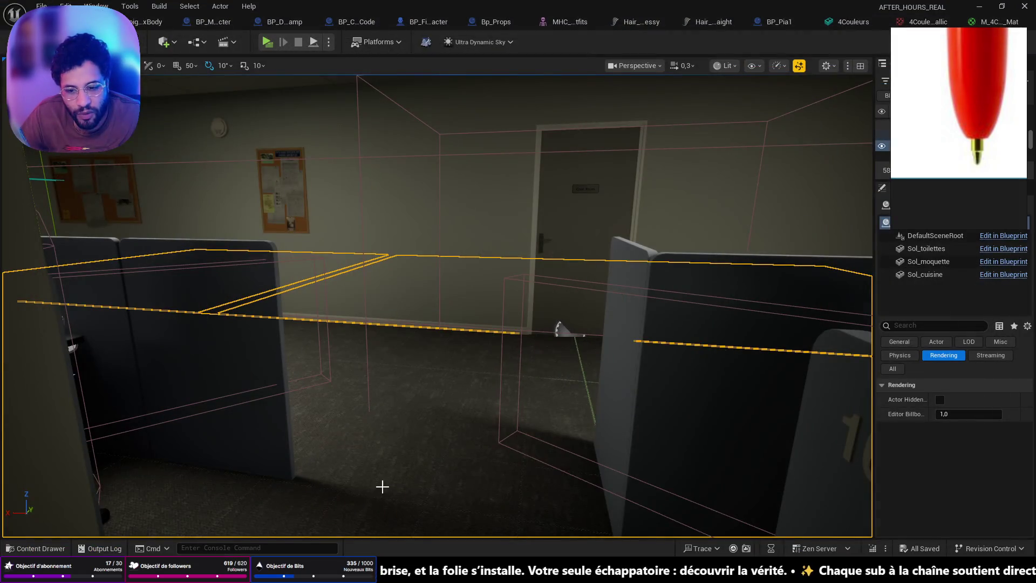
right_click(388, 483)
right_click_drag(573, 139, 573, 178)
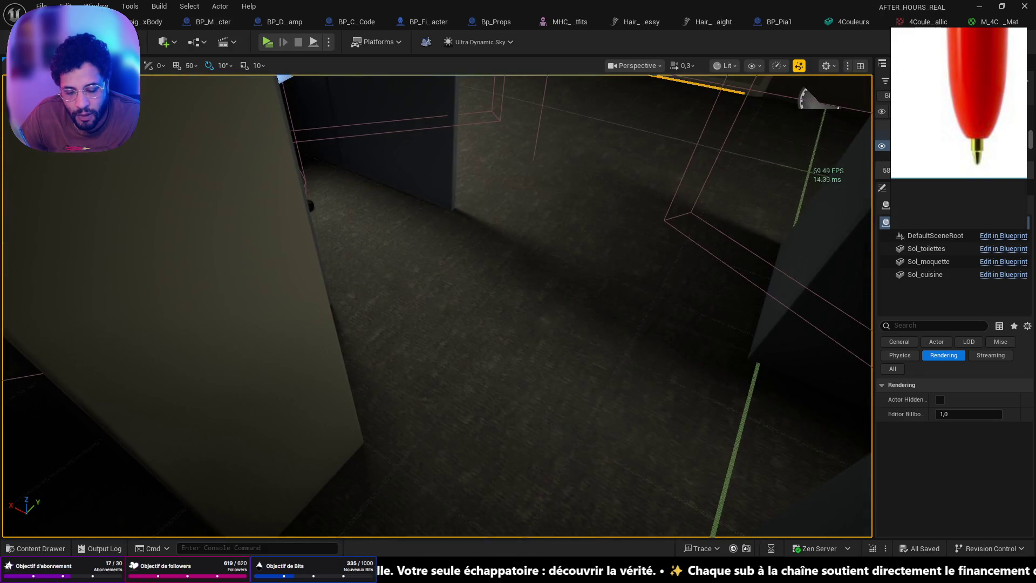
key("alt+p")
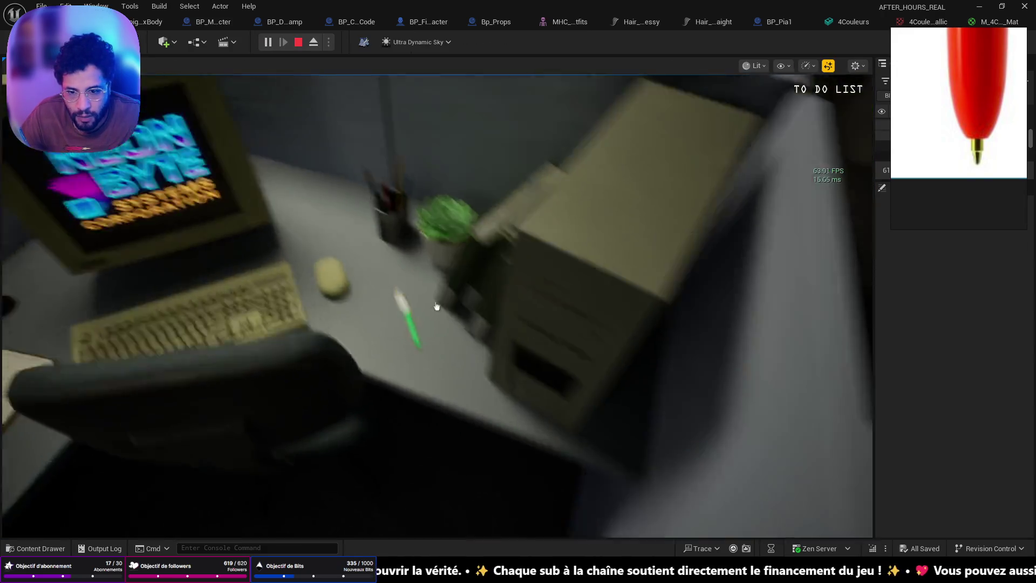
Step: Inspect the re-textured green pen's engraving up close, then stop the play session
left_click(436, 306)
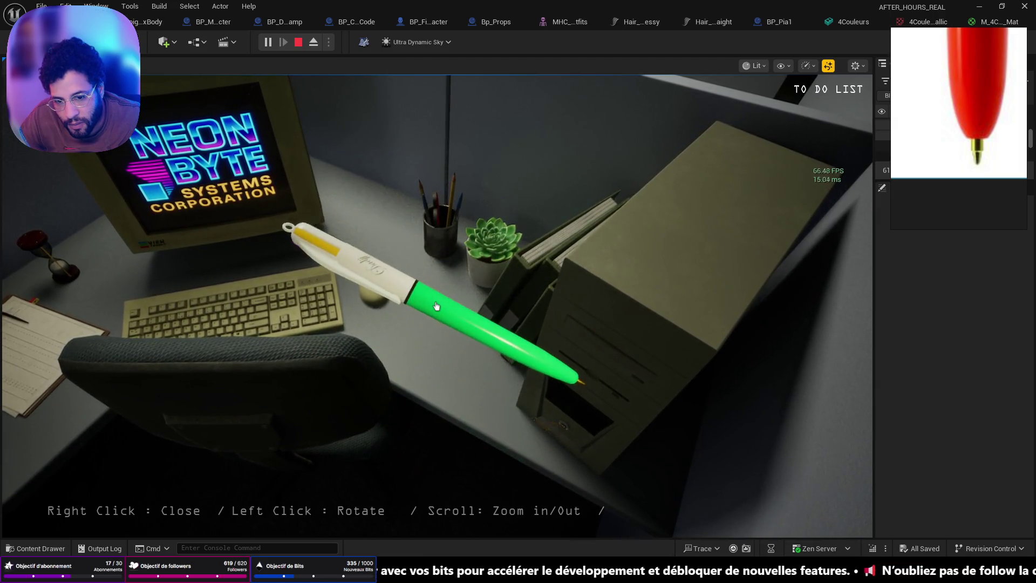
right_click(436, 306)
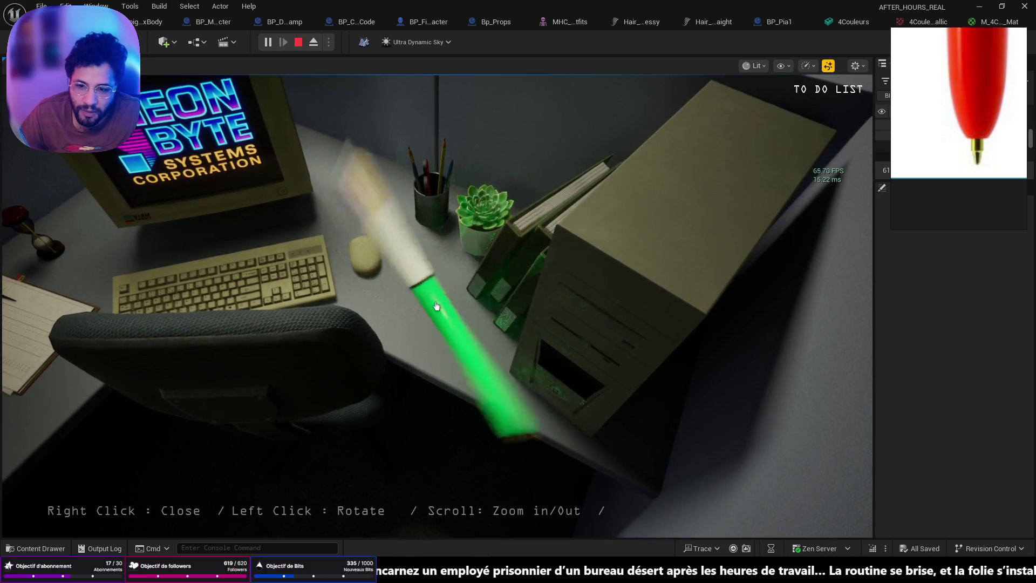
right_click(438, 306)
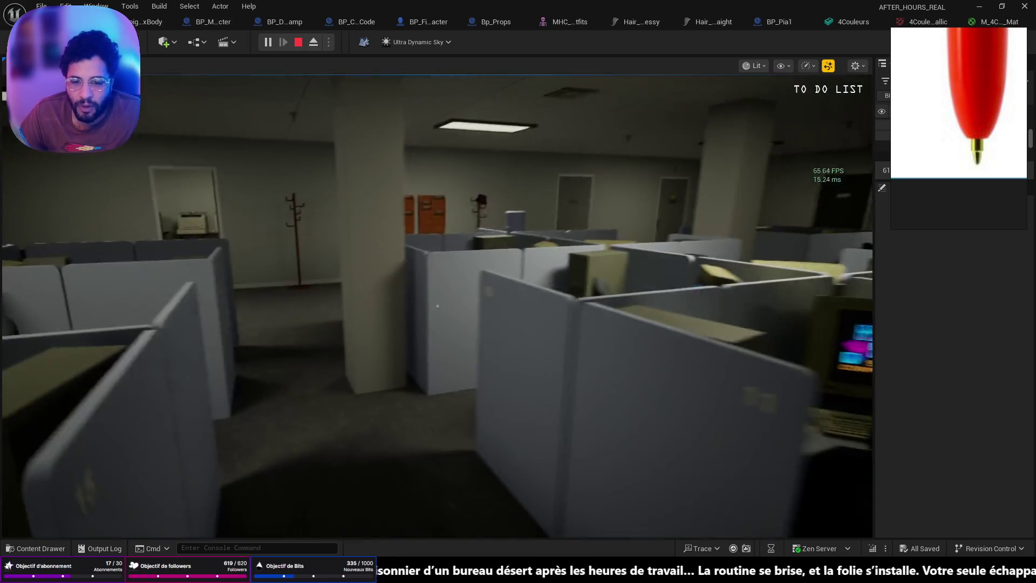
key("Escape")
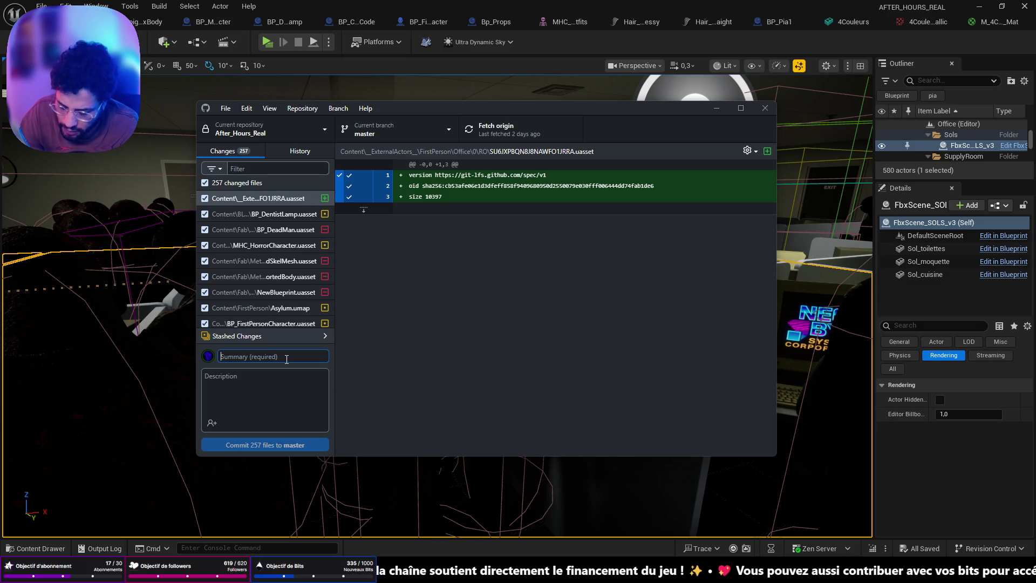
Step: Commit all 257 changed files to master, summary 'Exam Room Cinematique + 3D', description '4Couleur'
type("Exam Room Cinematique + 34")
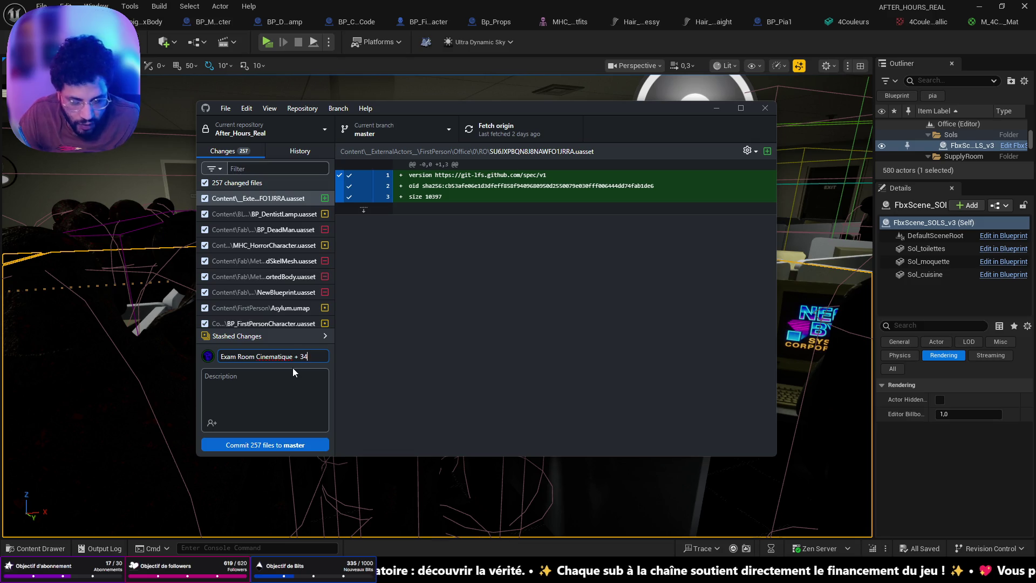
type("D")
left_click(248, 394)
type("4Couleur")
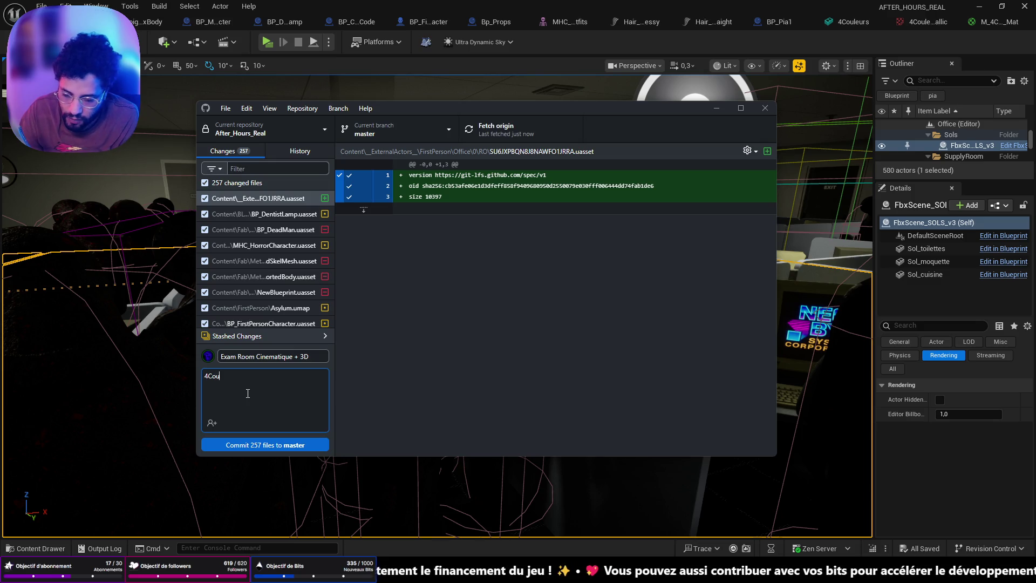
left_click(265, 446)
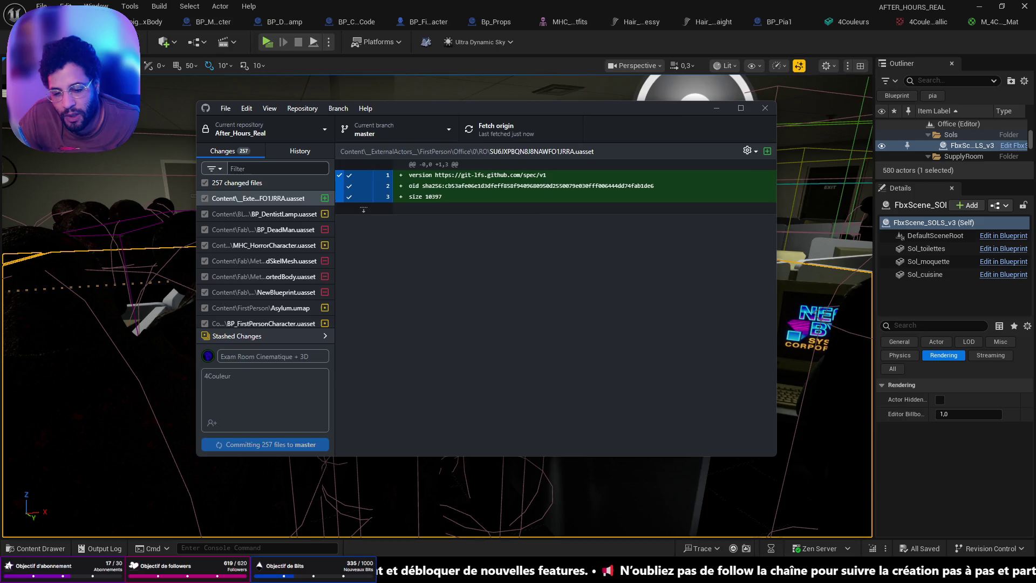
key("alt+Tab")
key("alt+Tab")
Step: Leave the Twitch creator dashboard via Retourner sur Twitch and pause the playing stream
left_click(435, 11)
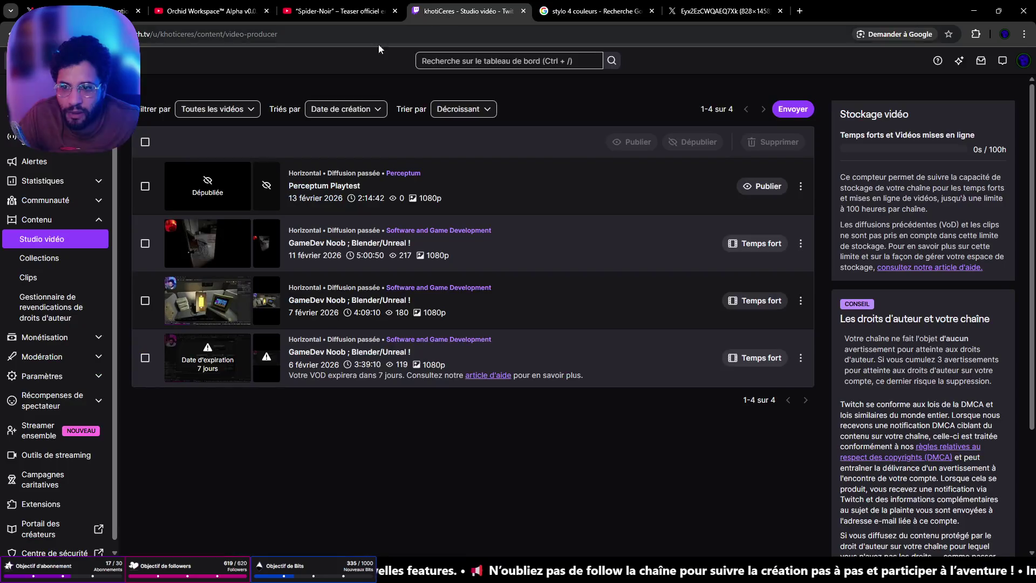
left_click(1024, 61)
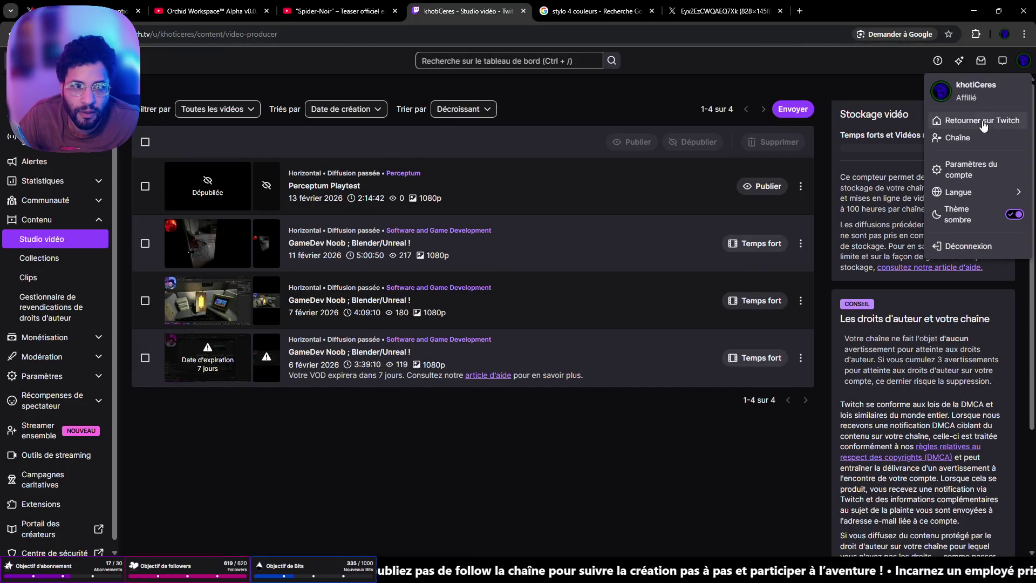
left_click(979, 133)
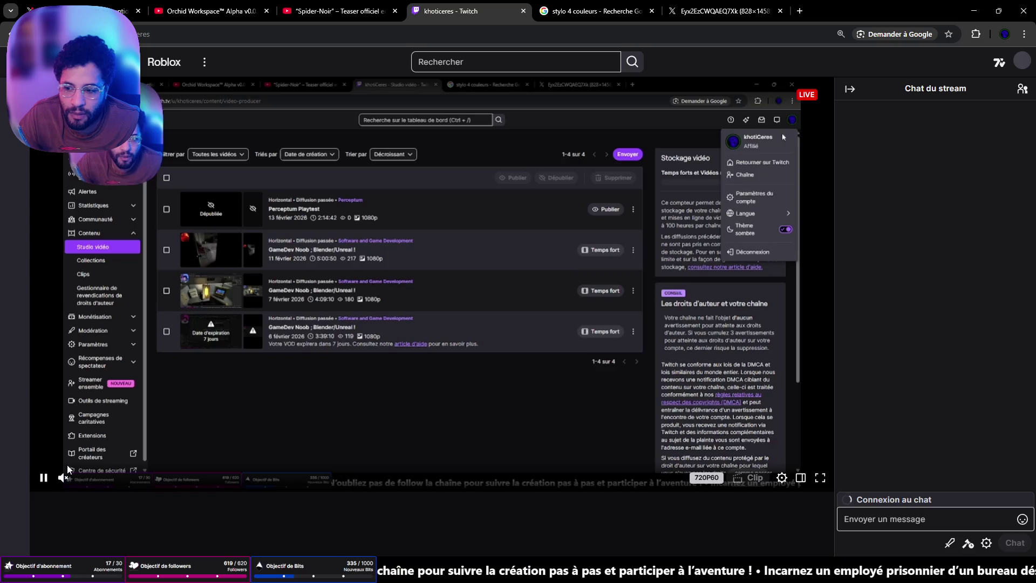
left_click(44, 477)
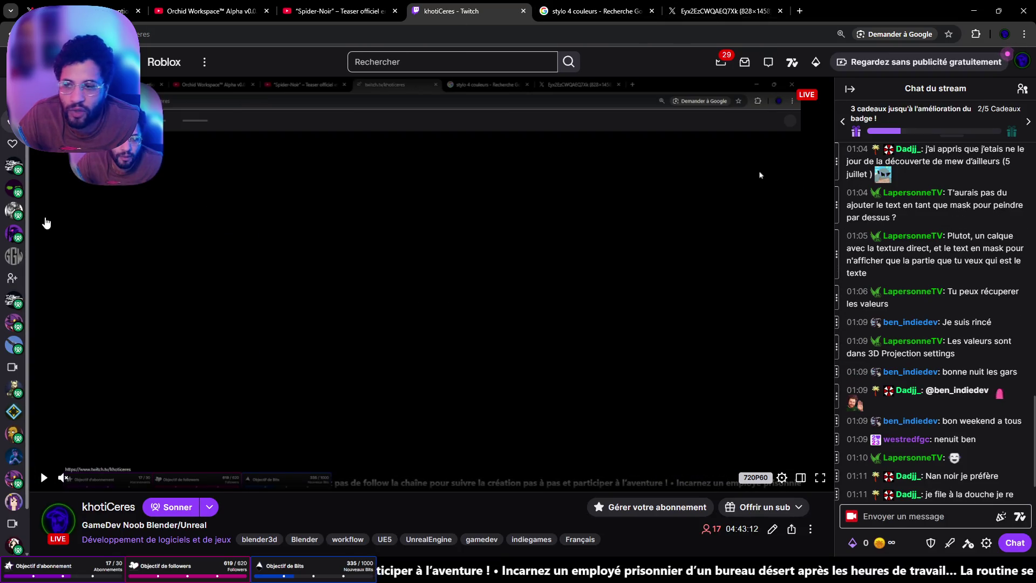
Step: Open the followed live channel 'GameDev Noob Blender/Unreal' from the expanded followed-channels list
left_click(10, 119)
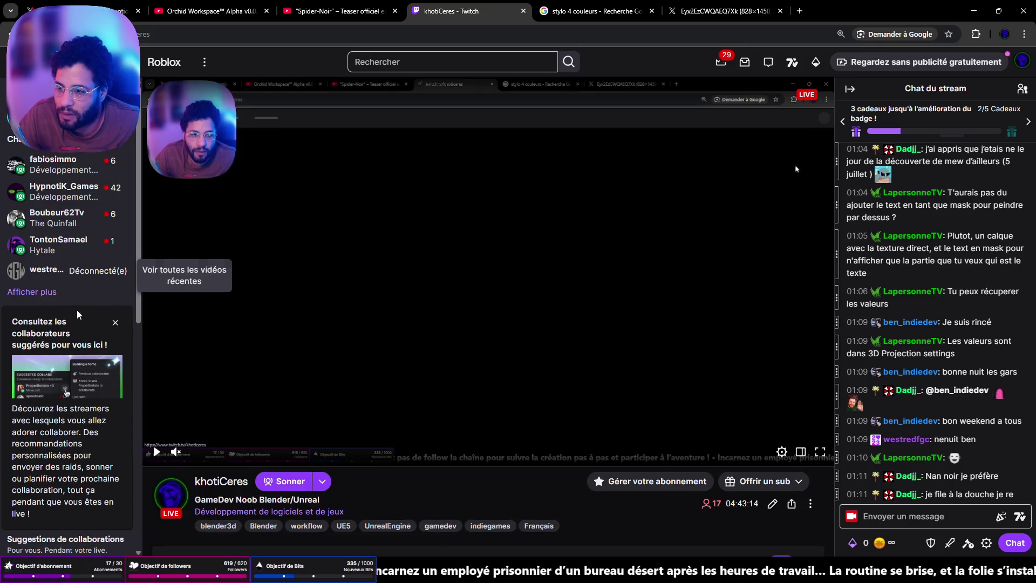
left_click(34, 292)
mouse_move(61, 164)
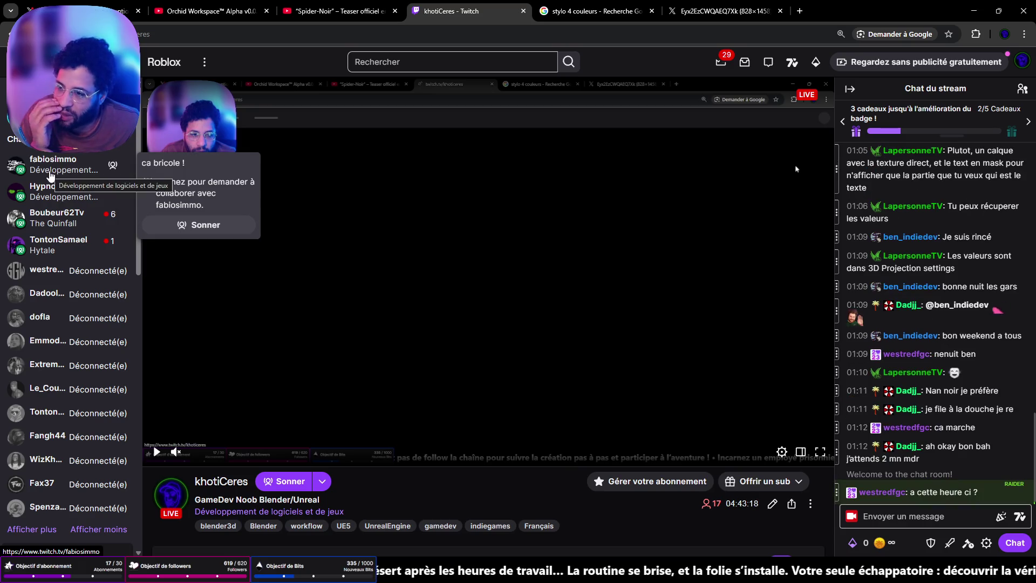
left_click(50, 172)
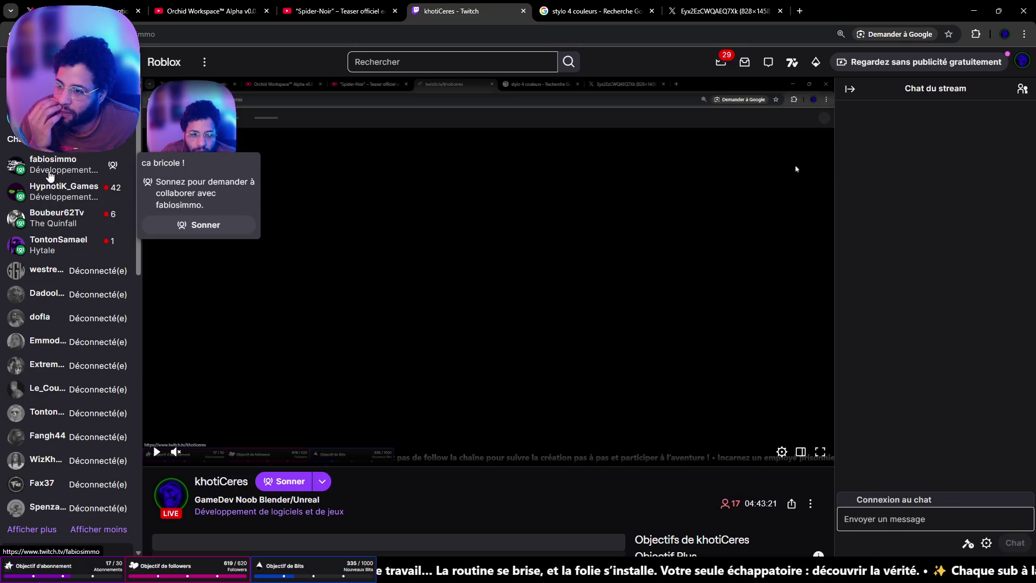